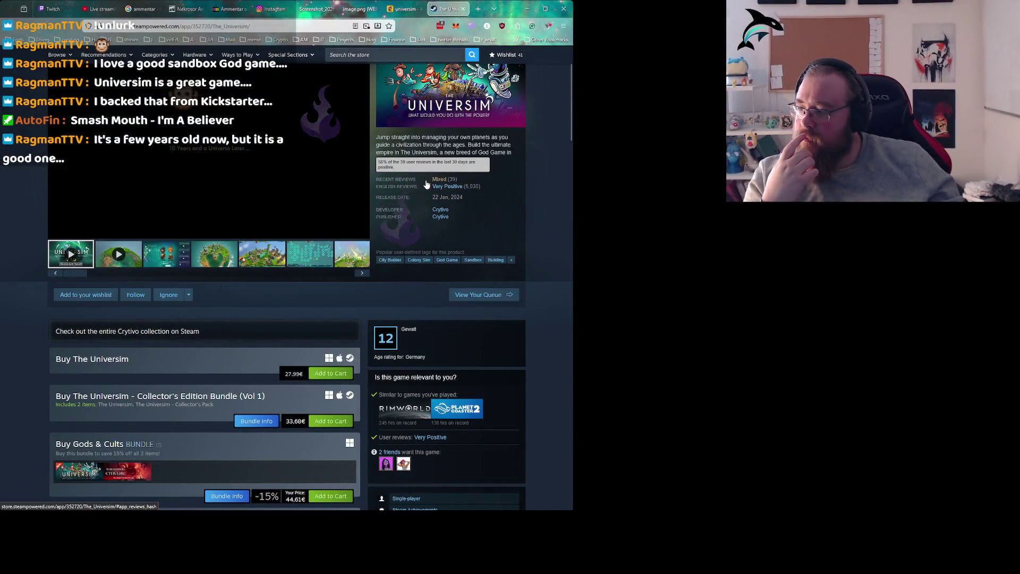
Let the starfield intro end so the overlay shows The Universim's Steam store page.
{"action": "mouse_move", "coordinate": [489, 184]}
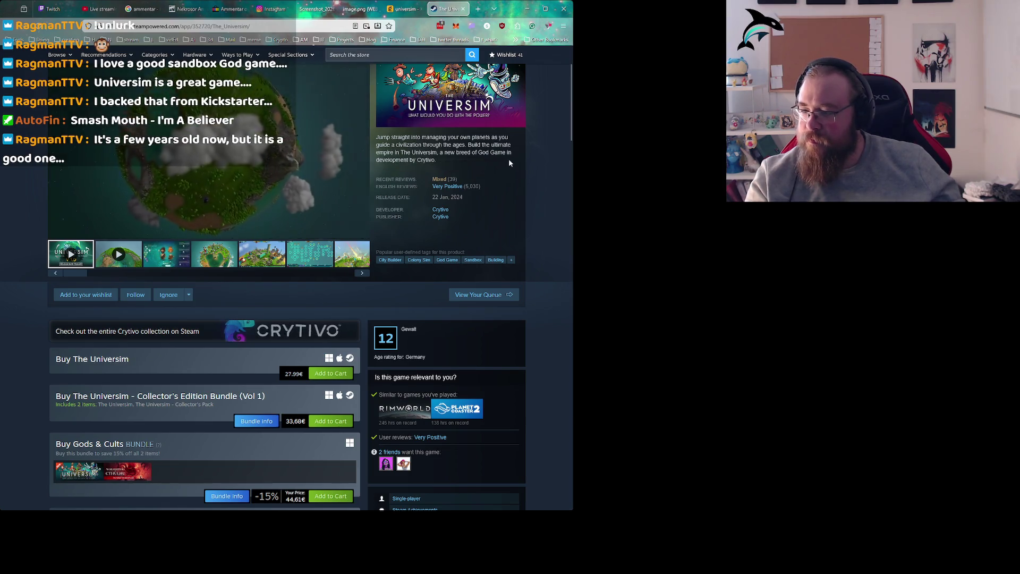
{"action": "scroll", "coordinate": [509, 159], "scroll_direction": "down", "scroll_amount": 3}
{"action": "scroll", "coordinate": [508, 168], "scroll_direction": "down", "scroll_amount": 2}
{"action": "scroll", "coordinate": [508, 167], "scroll_direction": "up", "scroll_amount": 1}
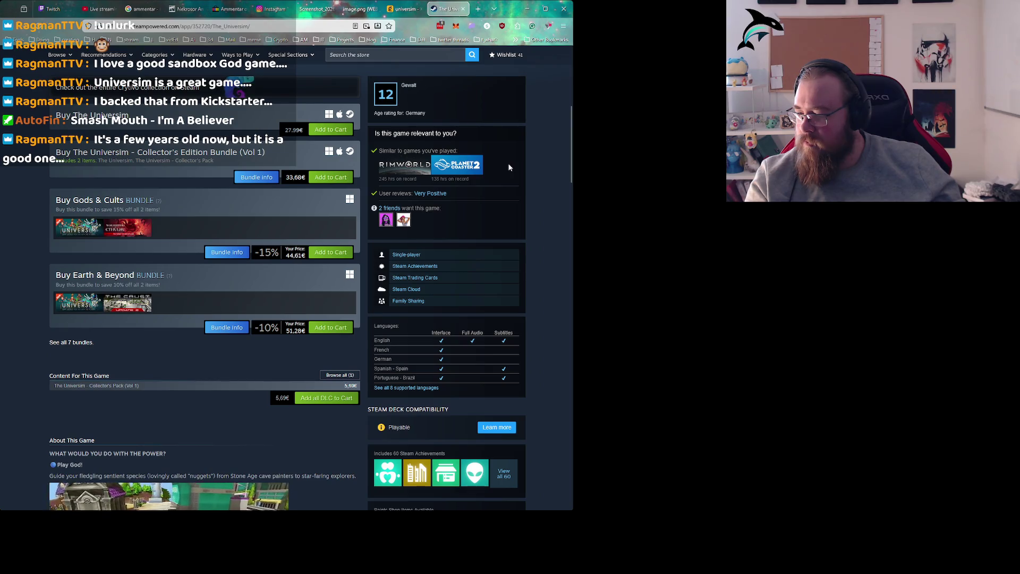
{"action": "scroll", "coordinate": [508, 167], "scroll_direction": "up", "scroll_amount": 1}
{"action": "scroll", "coordinate": [508, 167], "scroll_direction": "up", "scroll_amount": 2}
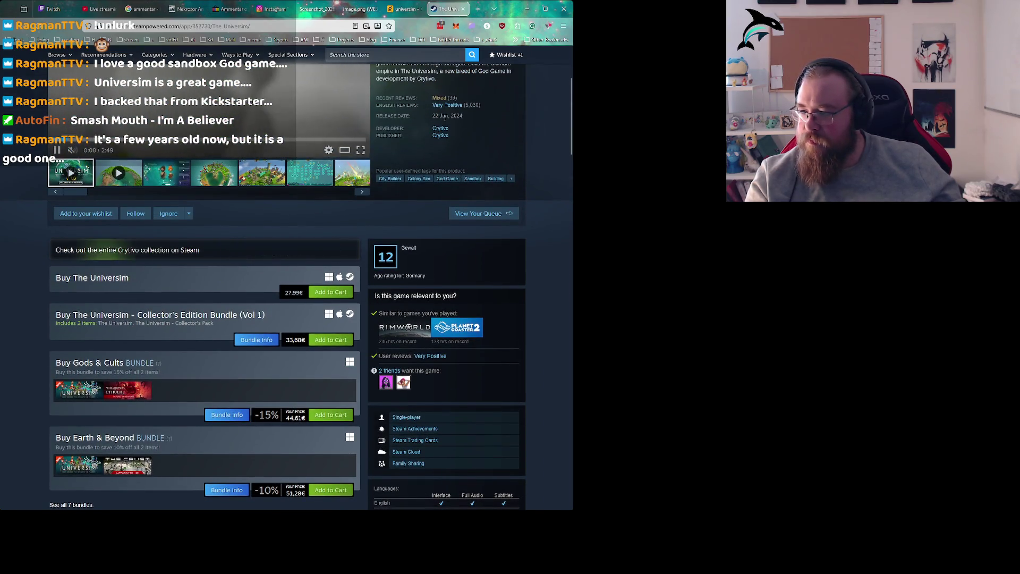
{"action": "scroll", "coordinate": [478, 130], "scroll_direction": "up", "scroll_amount": 1}
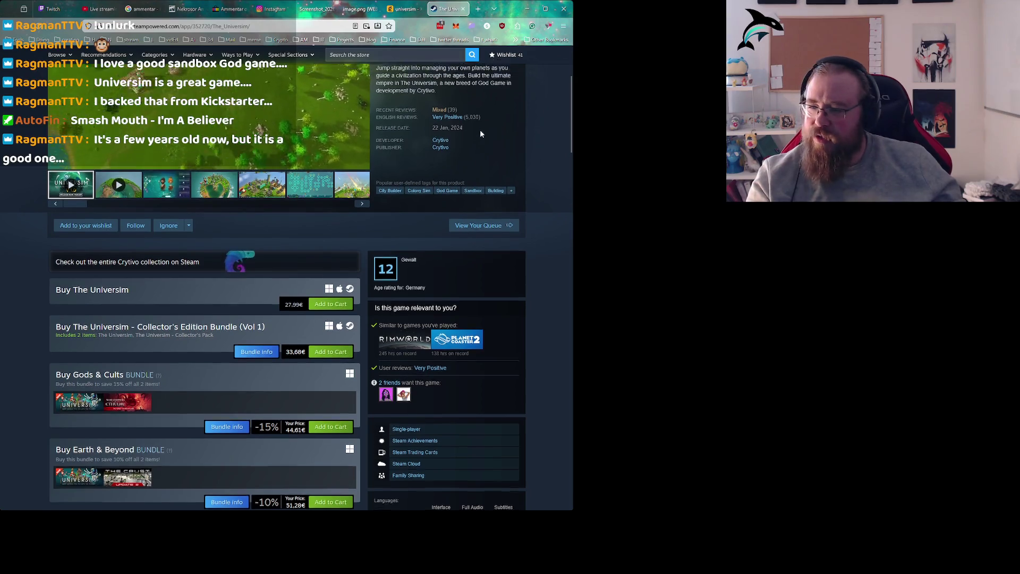
{"action": "scroll", "coordinate": [480, 129], "scroll_direction": "up", "scroll_amount": 1}
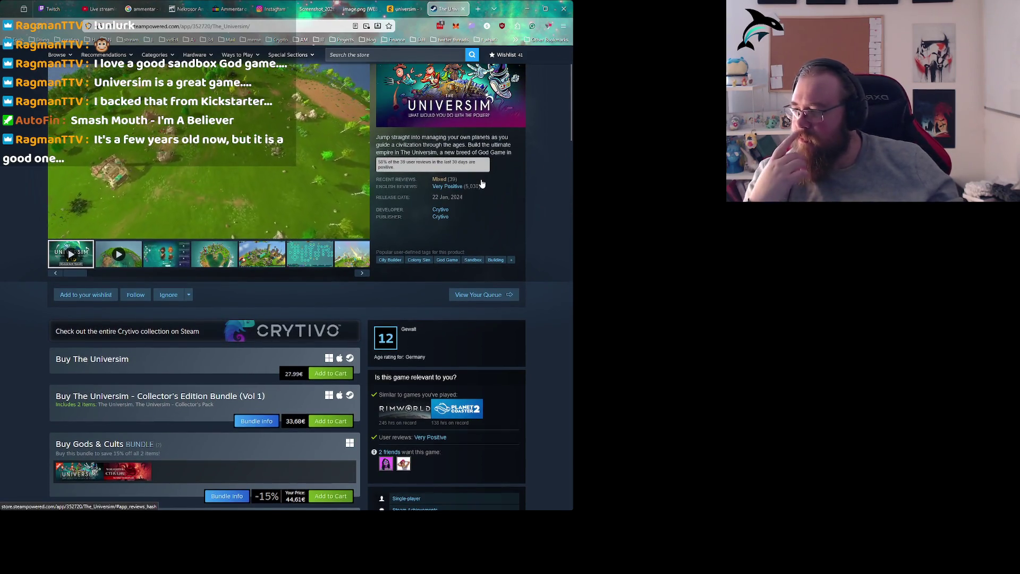
{"action": "key", "text": "super+Up"}
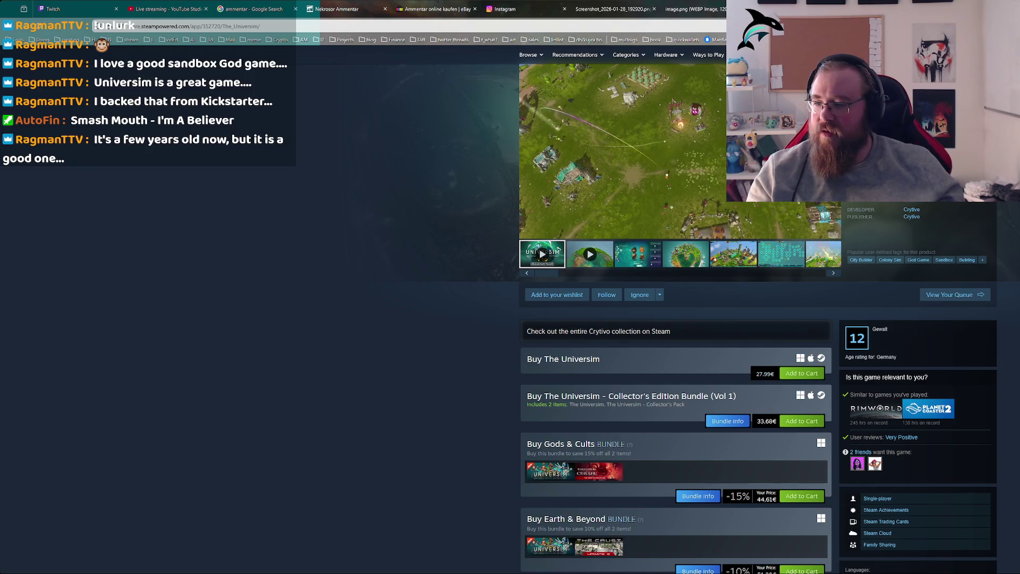
{"action": "key", "text": "super+Down"}
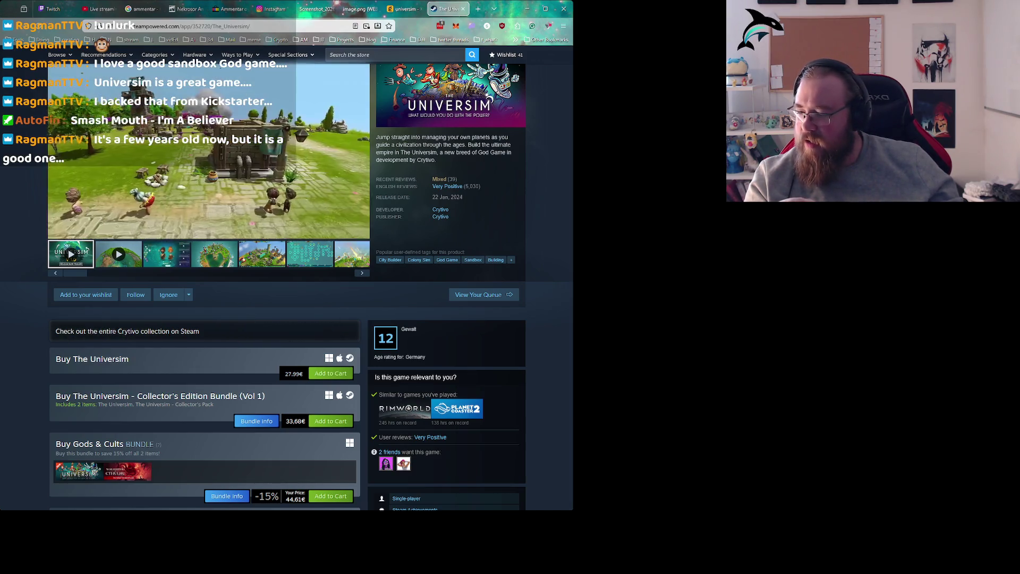
{"action": "scroll", "coordinate": [189, 199], "scroll_direction": "down", "scroll_amount": 3}
Add The Universim to the Steam wishlist.
{"action": "left_click", "coordinate": [85, 172]}
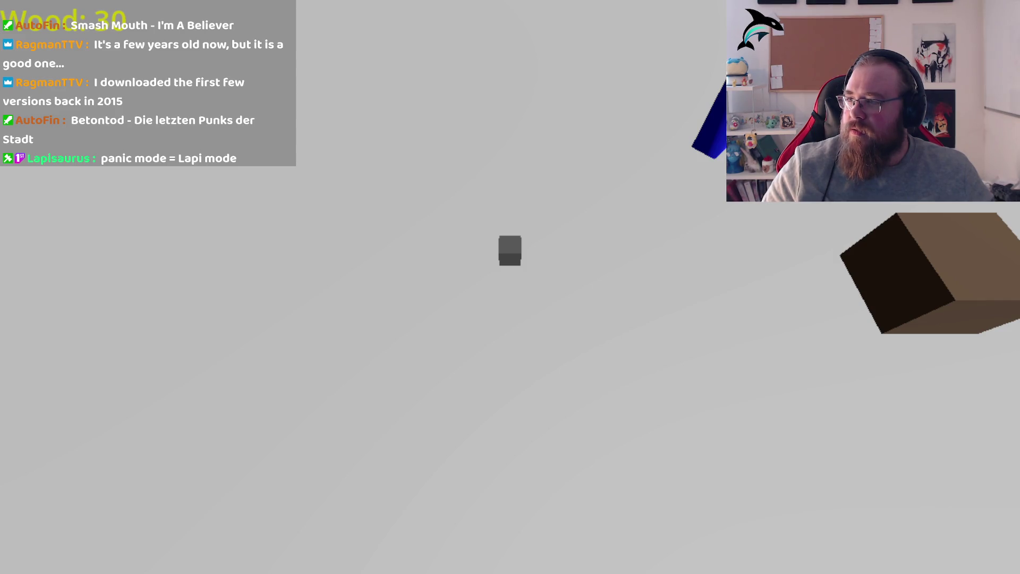
Build a house on the chosen ground spot using Build House.
{"action": "left_click", "coordinate": [477, 455]}
{"action": "left_click", "coordinate": [489, 396]}
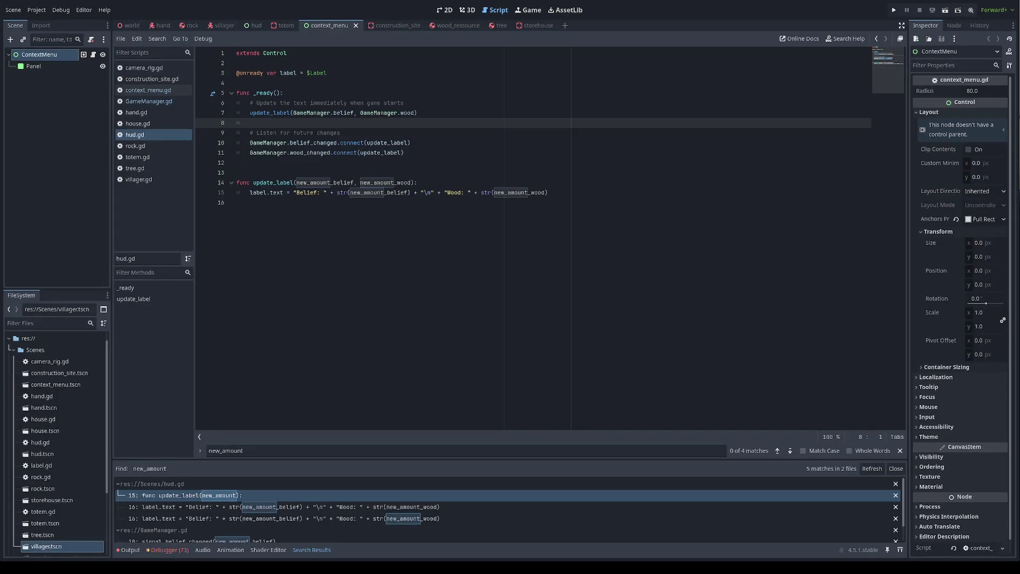
Run the project to test hud.gd's two-value update_label.
{"action": "left_click", "coordinate": [373, 275]}
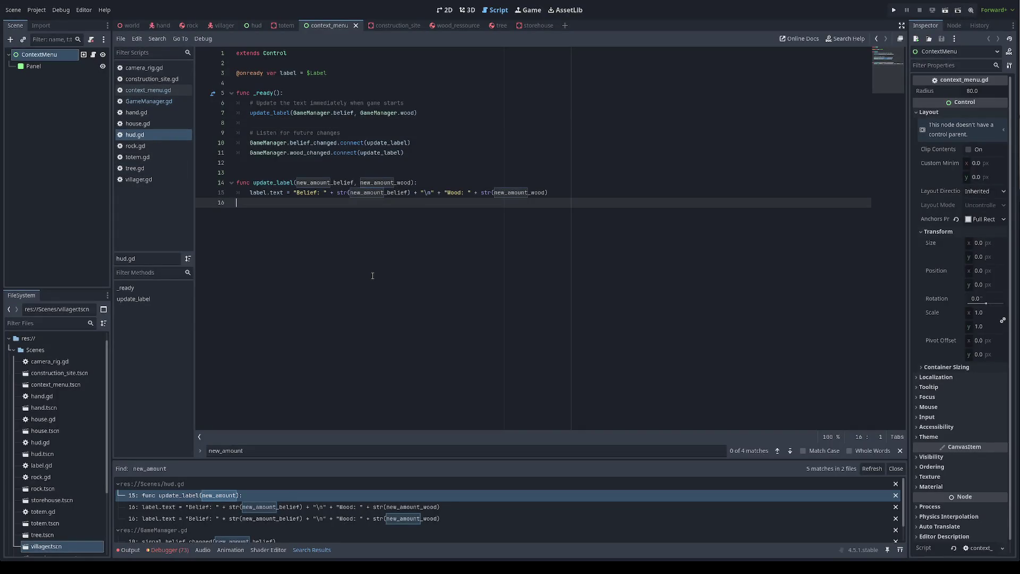
{"action": "key", "text": "F5"}
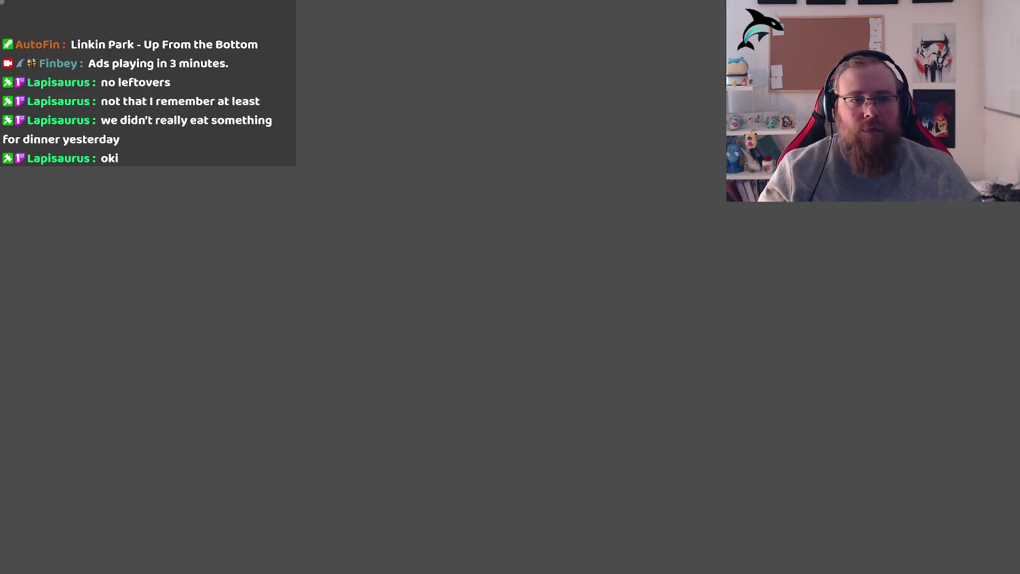
Close the running game and launch the project again.
{"action": "key", "text": "alt+F4"}
{"action": "key", "text": "F5"}
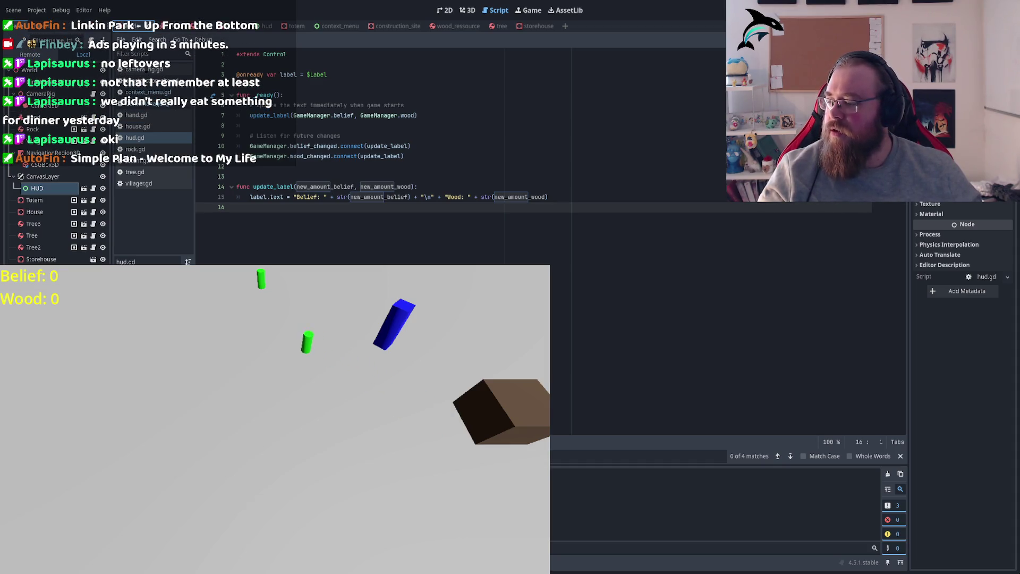
Move the game window aside and start building a house in the game.
{"action": "mouse_move", "coordinate": [266, 424]}
{"action": "left_mouse_down"}
{"action": "mouse_move", "coordinate": [311, 424]}
{"action": "mouse_move", "coordinate": [714, 142]}
{"action": "mouse_move", "coordinate": [737, 203]}
{"action": "mouse_move", "coordinate": [682, 351]}
{"action": "mouse_move", "coordinate": [736, 423]}
{"action": "left_mouse_up"}
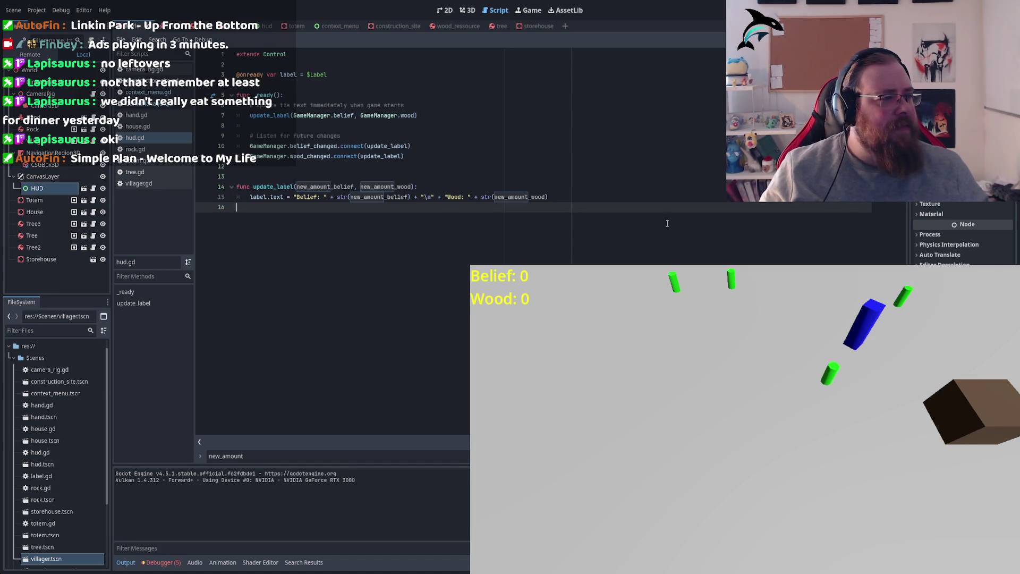
{"action": "left_click", "coordinate": [425, 196]}
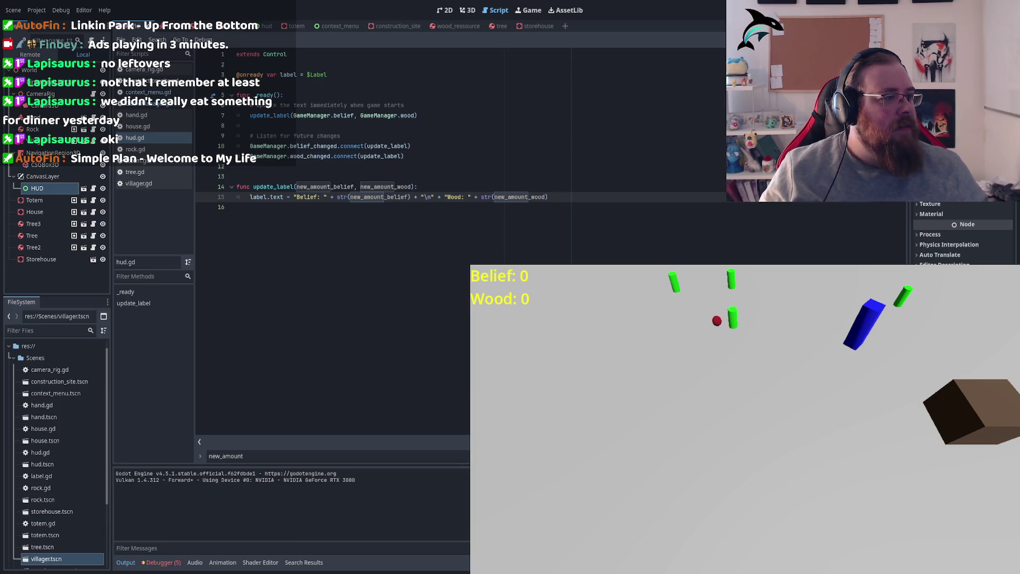
{"action": "right_click", "coordinate": [584, 362]}
{"action": "left_click", "coordinate": [587, 329]}
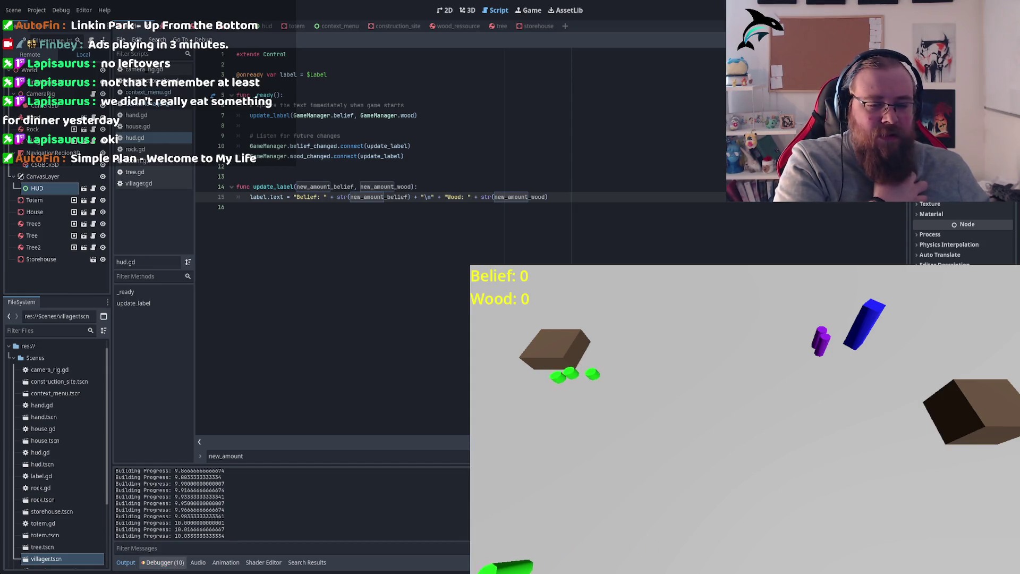
Show the Debugger's Errors list with the failed belief_changed calls into hud.gd.
{"action": "left_click", "coordinate": [163, 562]}
{"action": "left_click", "coordinate": [170, 460]}
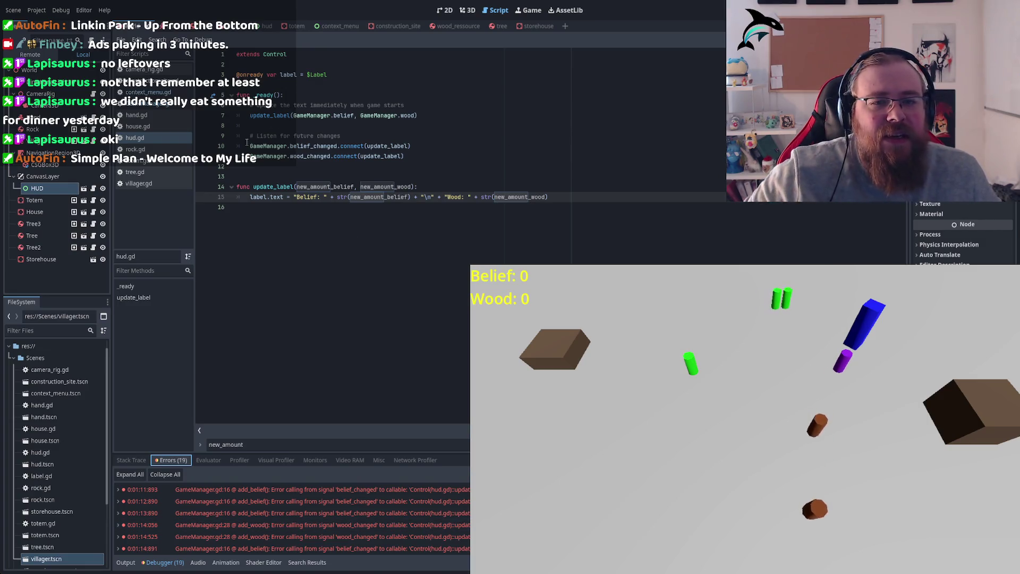
Open GameManager.gd and highlight the belief_changed signal declaration.
{"action": "left_click", "coordinate": [149, 103]}
{"action": "double_click", "coordinate": [284, 145]}
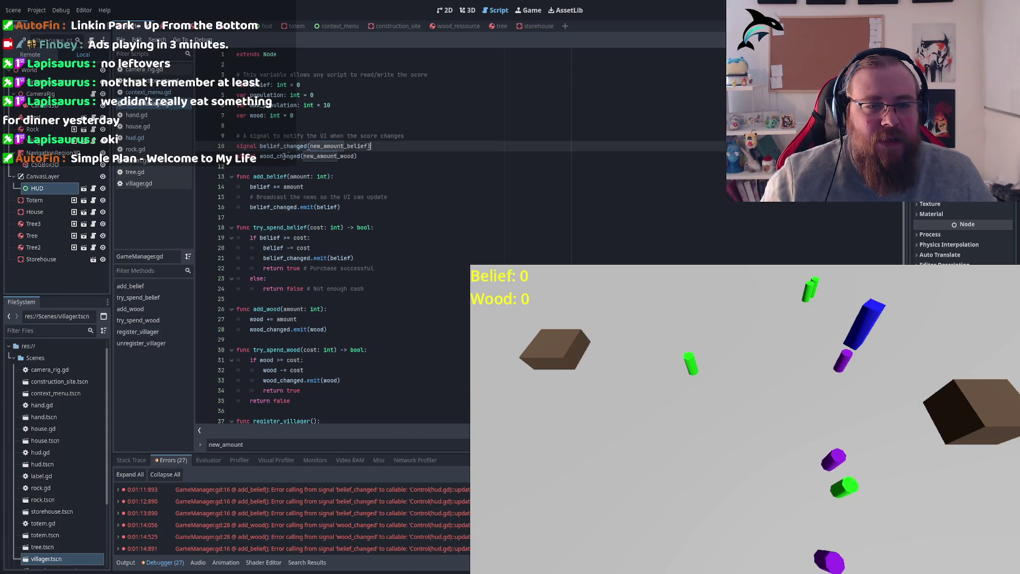
{"action": "double_click", "coordinate": [291, 145]}
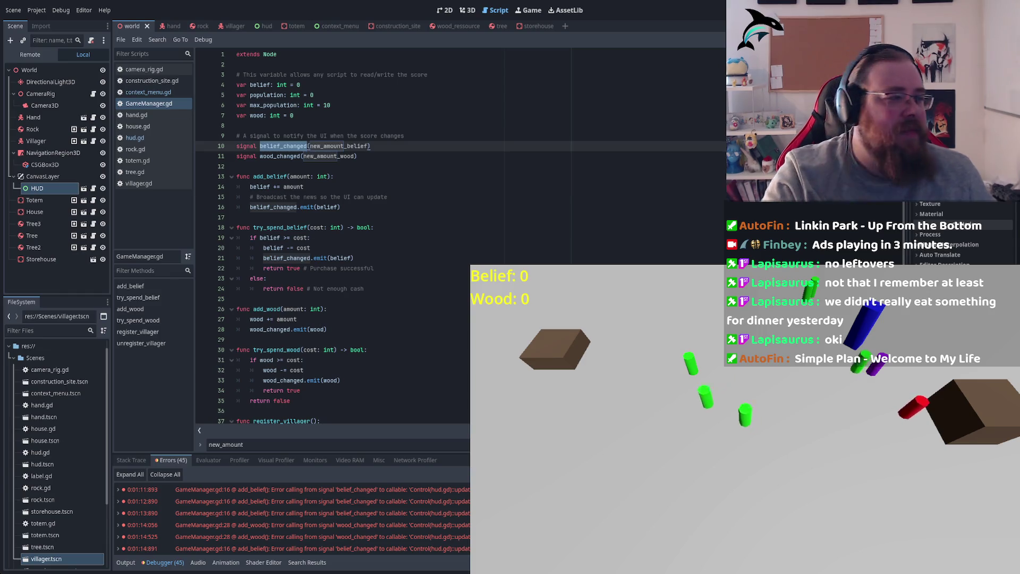
Pan the game camera around the map with the WASD keys.
{"action": "key", "text": "w"}
{"action": "key", "text": "d"}
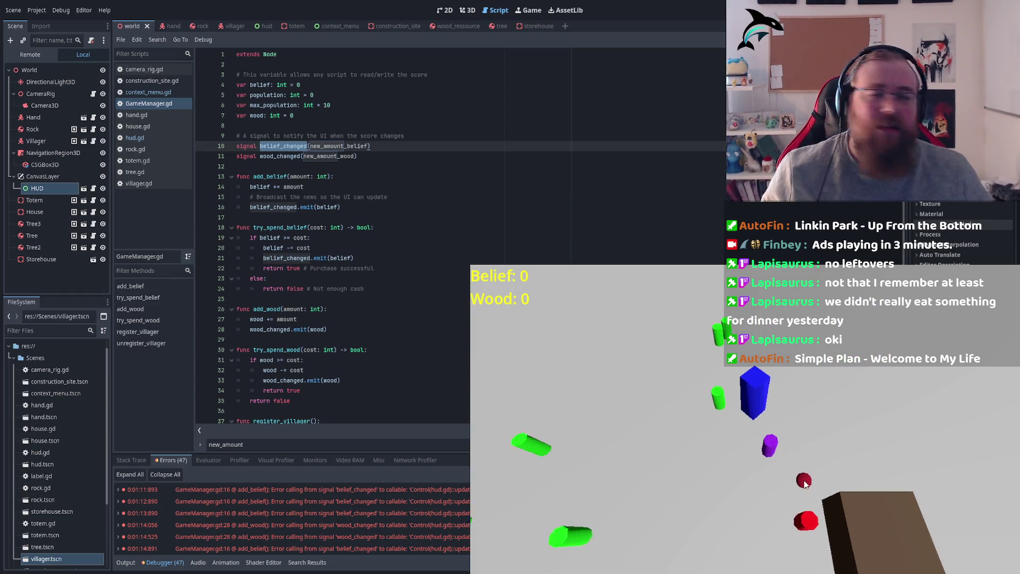
{"action": "key", "text": "s"}
{"action": "key", "text": "d"}
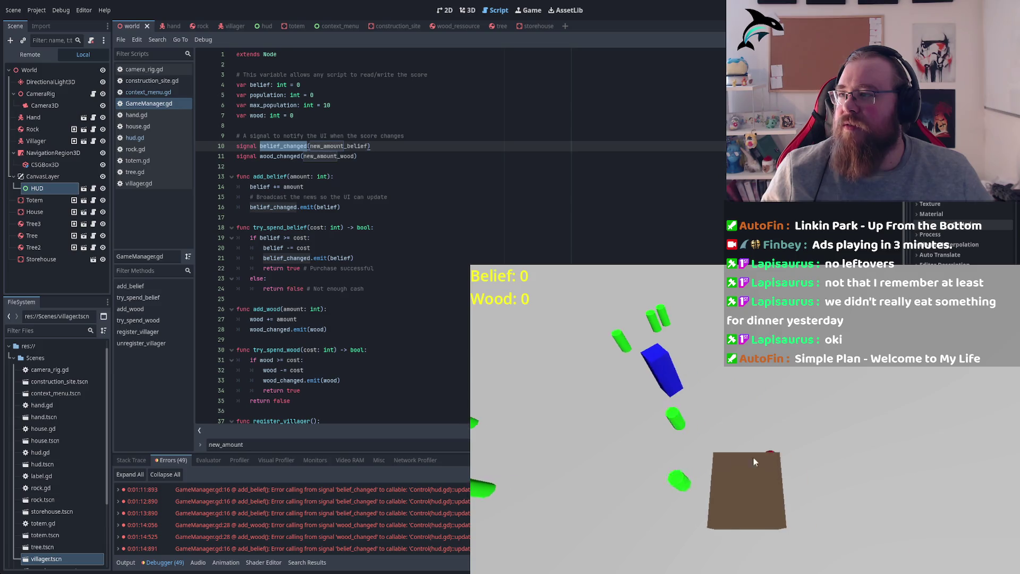
{"action": "key", "text": "s"}
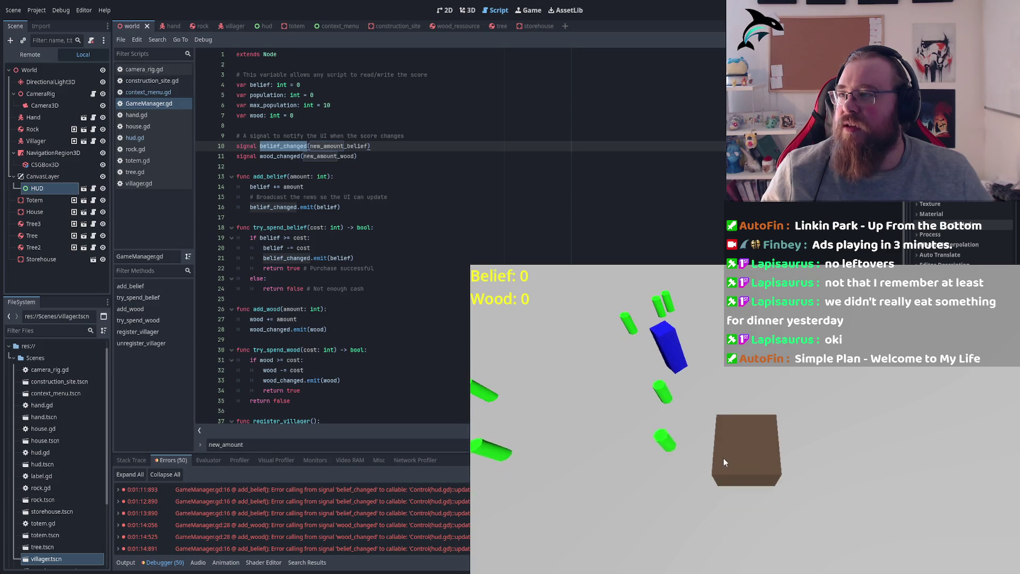
{"action": "key", "text": "a"}
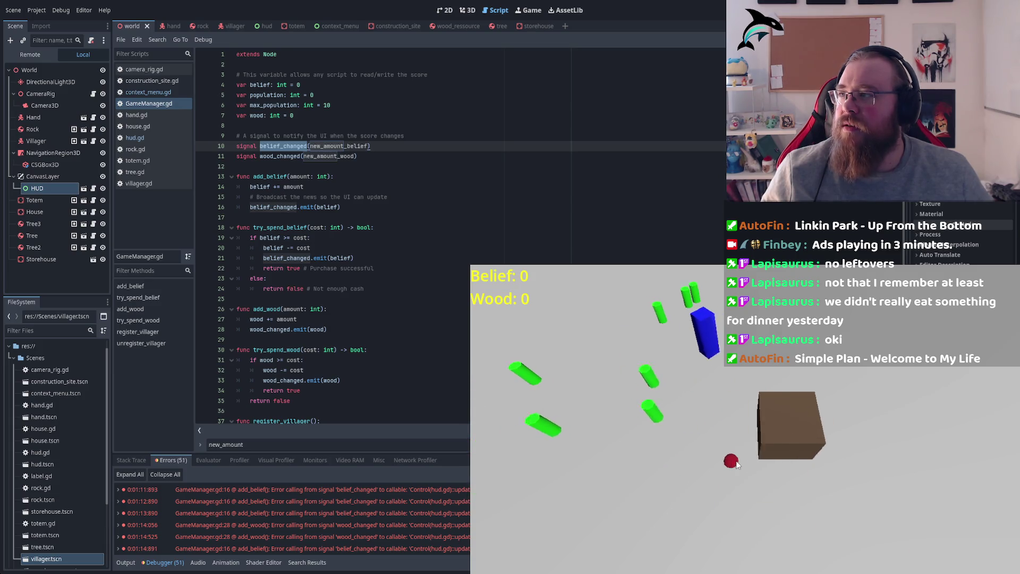
{"action": "key", "text": "d"}
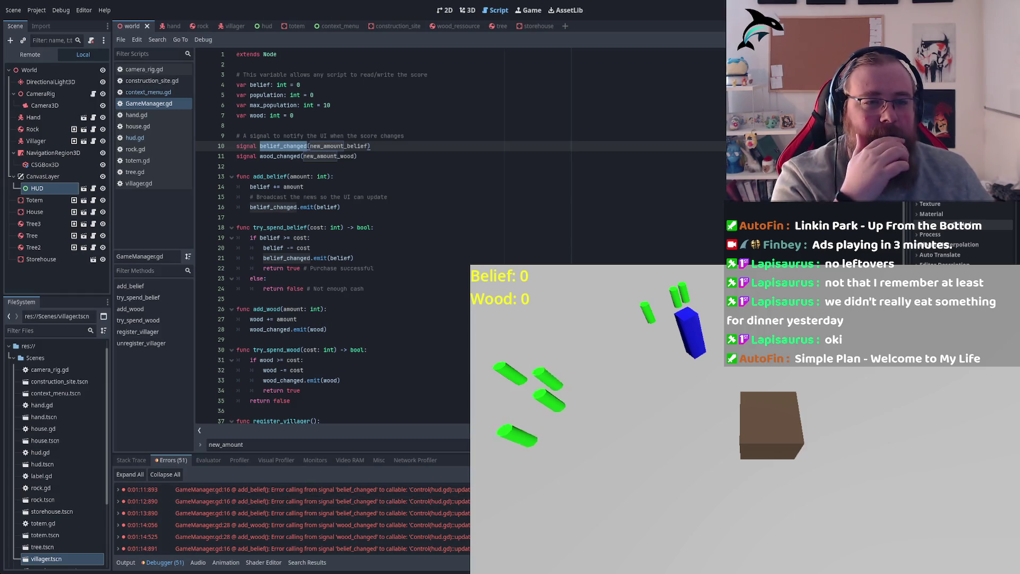
Inspect belief_changed's new_amount_belief parameter, then search the whole project for belief_changed.
{"action": "double_click", "coordinate": [340, 146]}
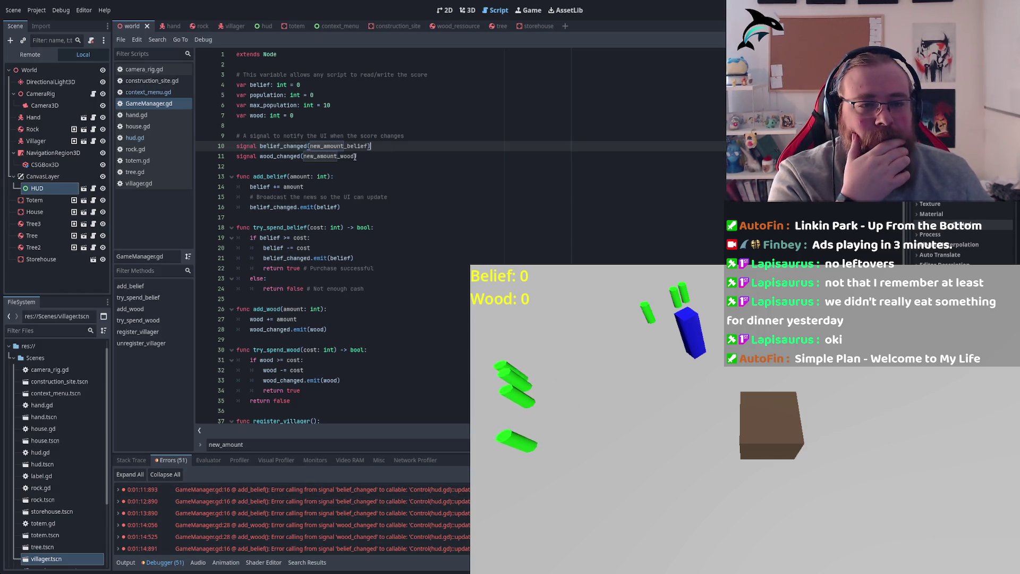
{"action": "double_click", "coordinate": [283, 146]}
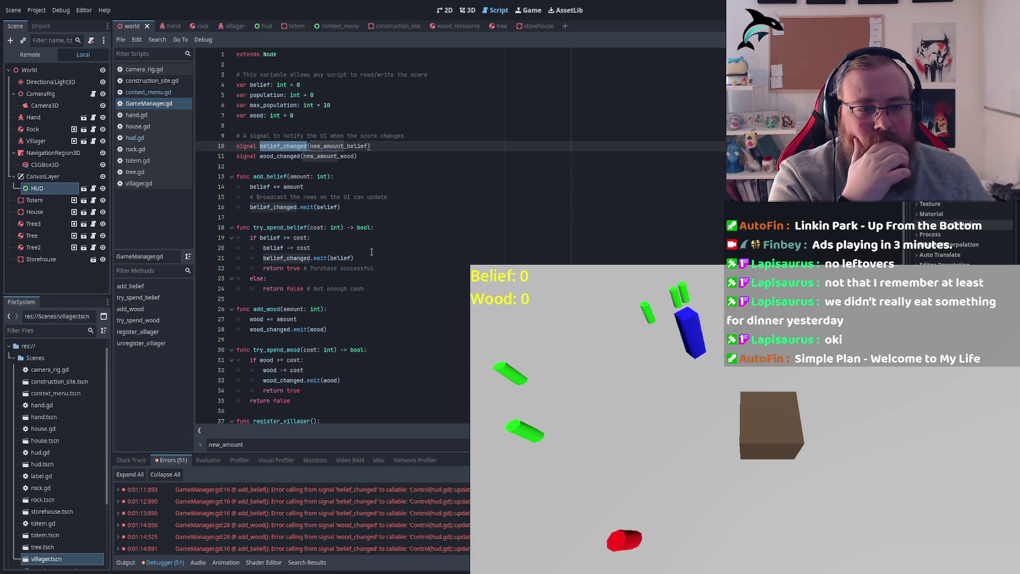
{"action": "scroll", "coordinate": [367, 253], "scroll_direction": "down", "scroll_amount": 2}
{"action": "scroll", "coordinate": [372, 251], "scroll_direction": "up", "scroll_amount": 2}
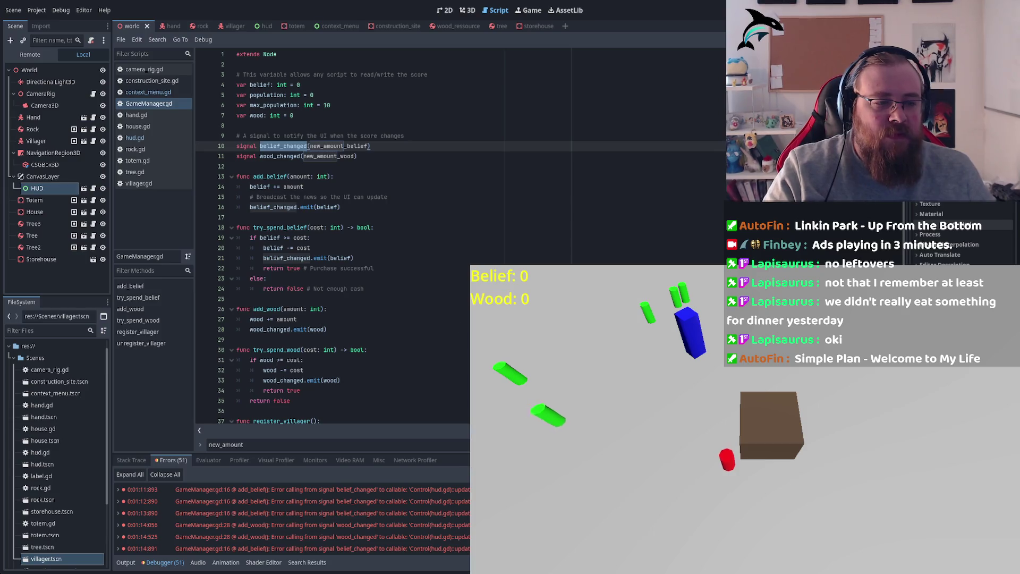
{"action": "key", "text": "ctrl+shift+f"}
{"action": "key", "text": "Return"}
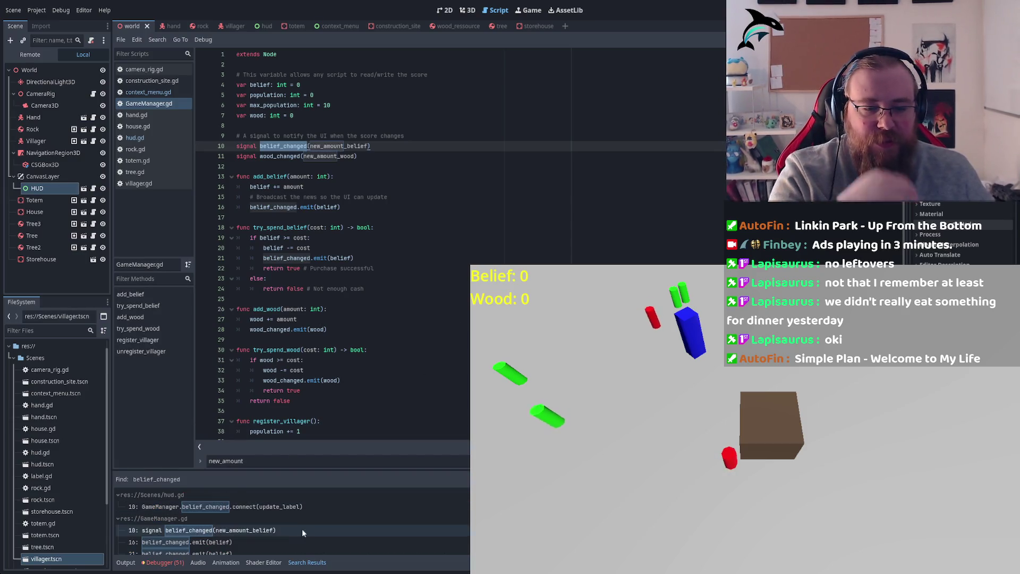
Go through the belief_changed search results: declaration, add_belief and try_spend_belief emits, hud.gd connection.
{"action": "scroll", "coordinate": [254, 521], "scroll_direction": "down", "scroll_amount": 1}
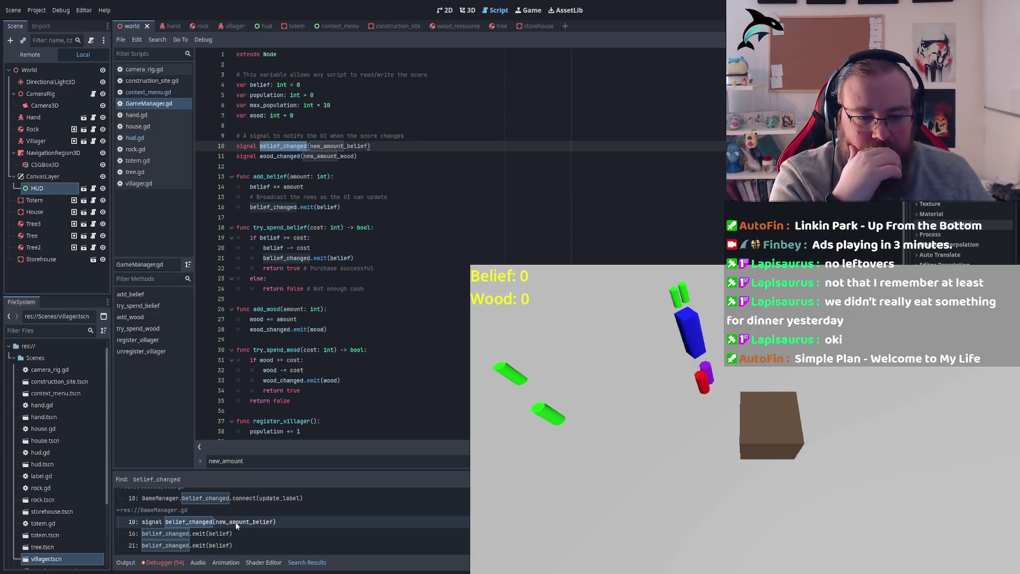
{"action": "left_click", "coordinate": [236, 523]}
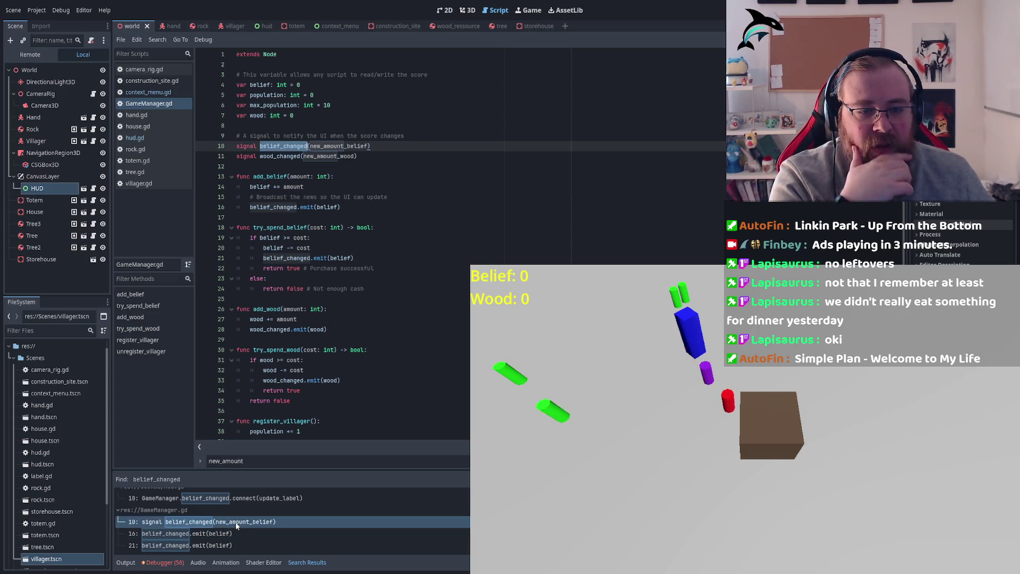
{"action": "left_click", "coordinate": [205, 534]}
{"action": "left_click", "coordinate": [205, 546]}
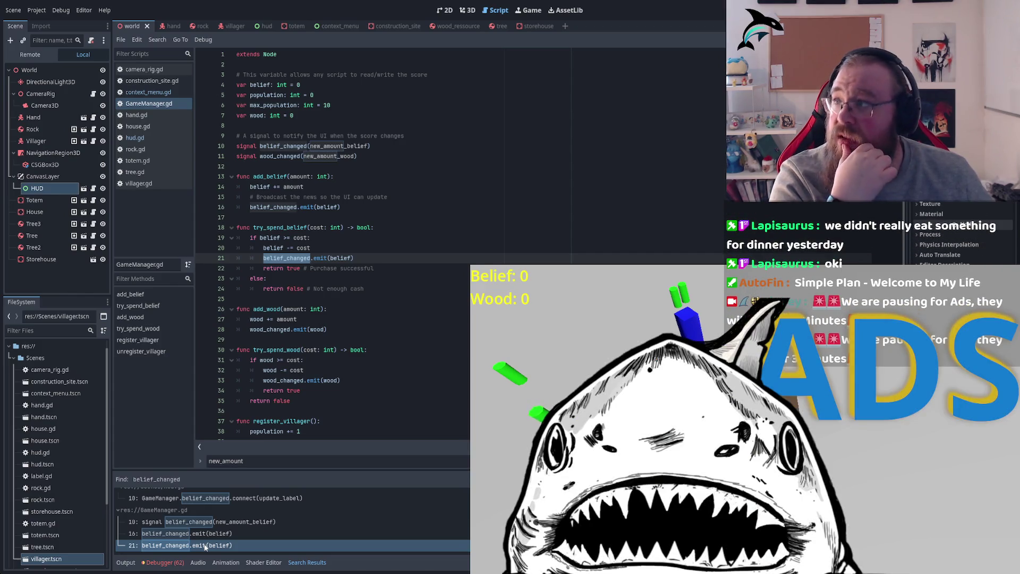
{"action": "key", "text": "Up"}
{"action": "key", "text": "Up"}
{"action": "key", "text": "Up"}
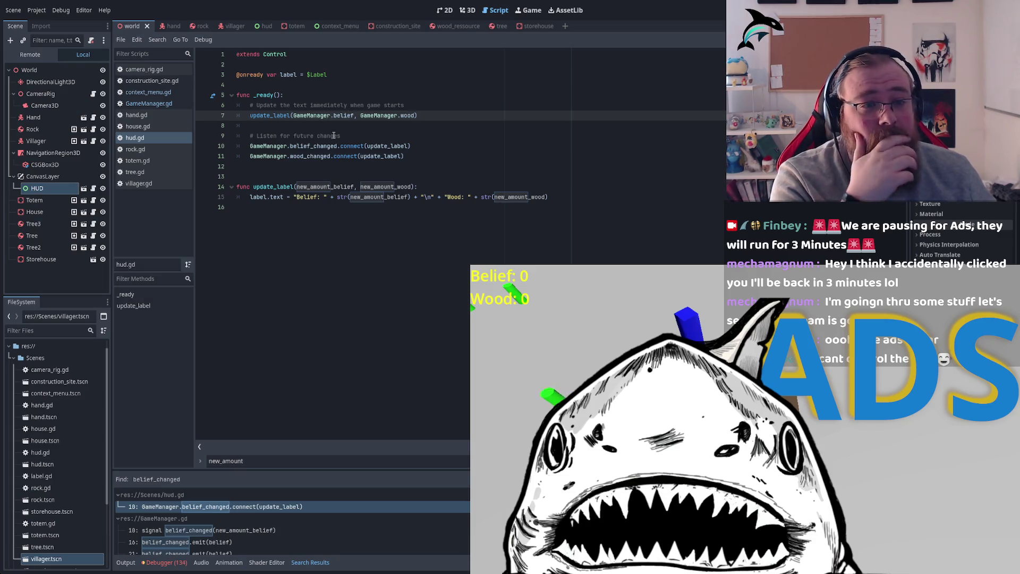
Confirm belief_changed and wood_changed both connect to update_label, then bring back the runtime errors.
{"action": "double_click", "coordinate": [377, 145]}
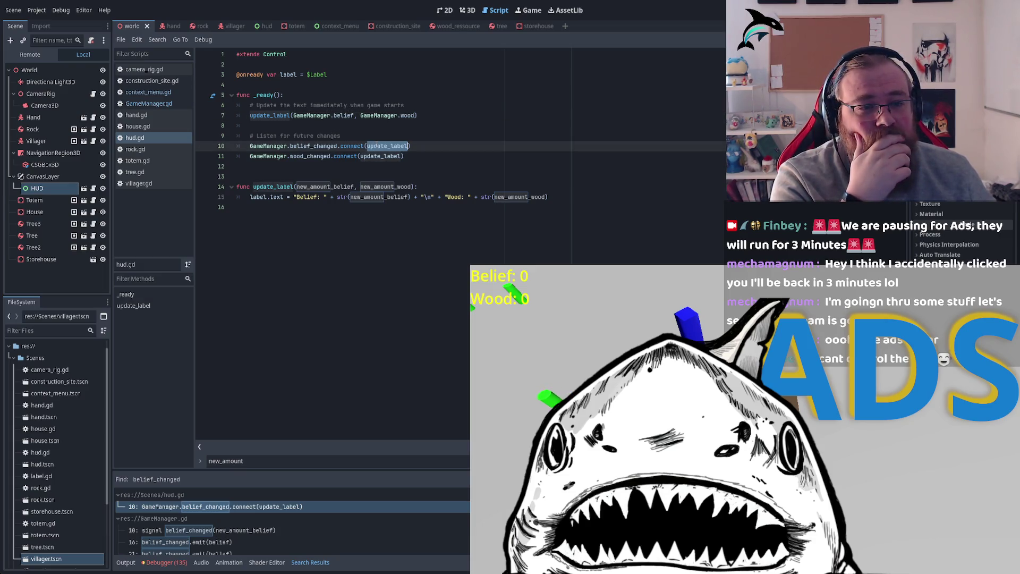
{"action": "left_click", "coordinate": [299, 145]}
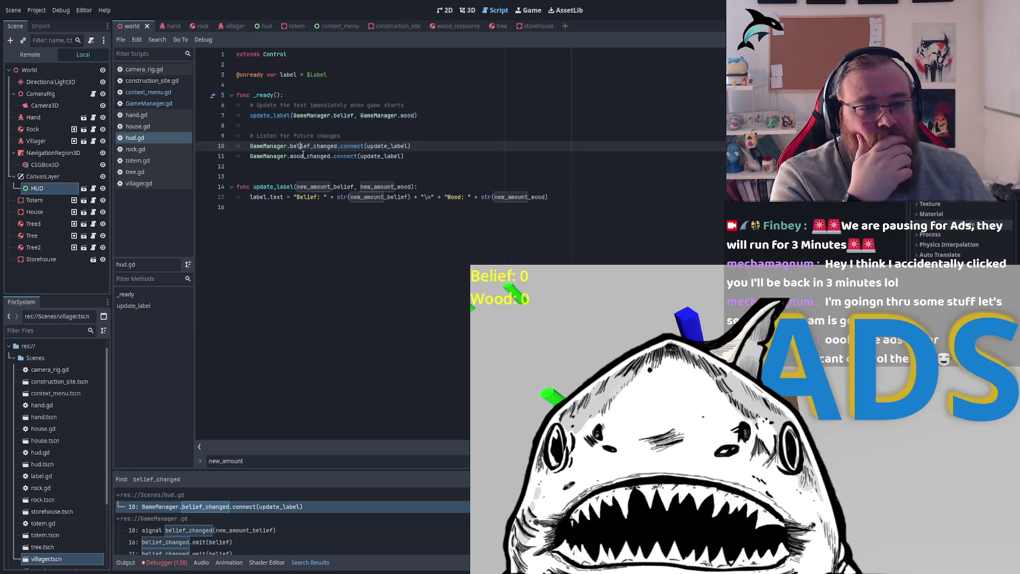
{"action": "double_click", "coordinate": [304, 156]}
{"action": "double_click", "coordinate": [382, 156]}
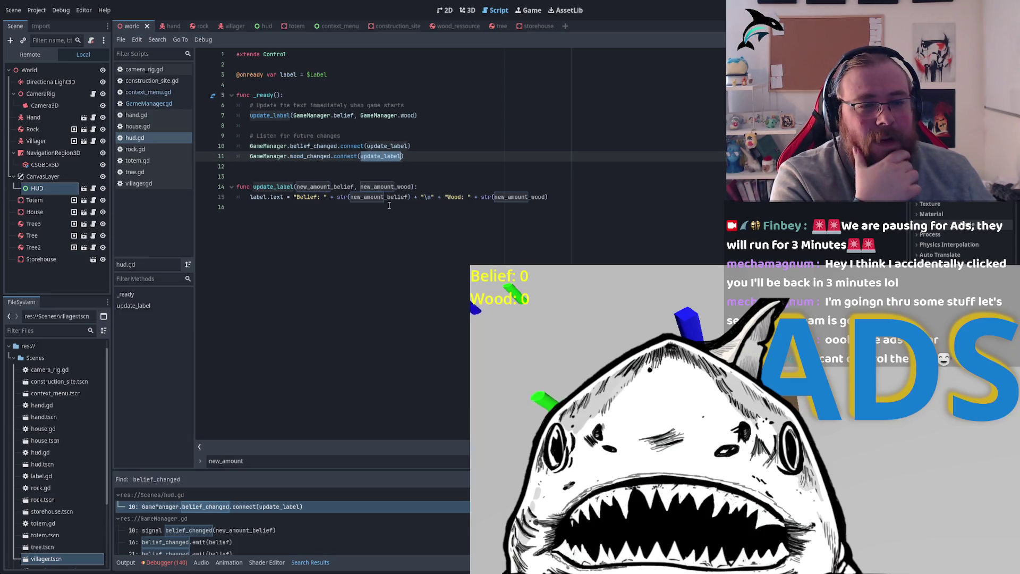
{"action": "double_click", "coordinate": [335, 187]}
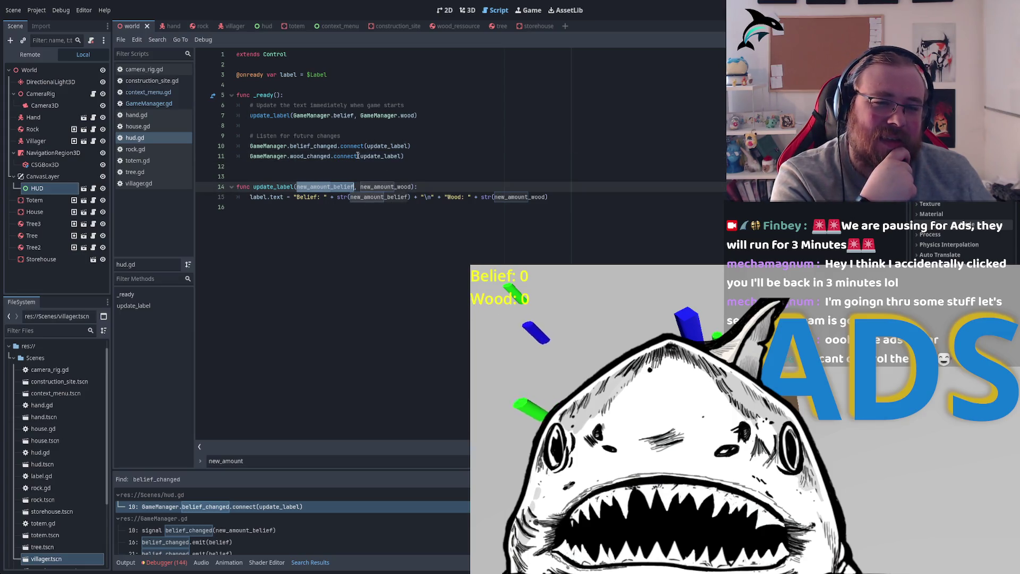
{"action": "left_click", "coordinate": [166, 563]}
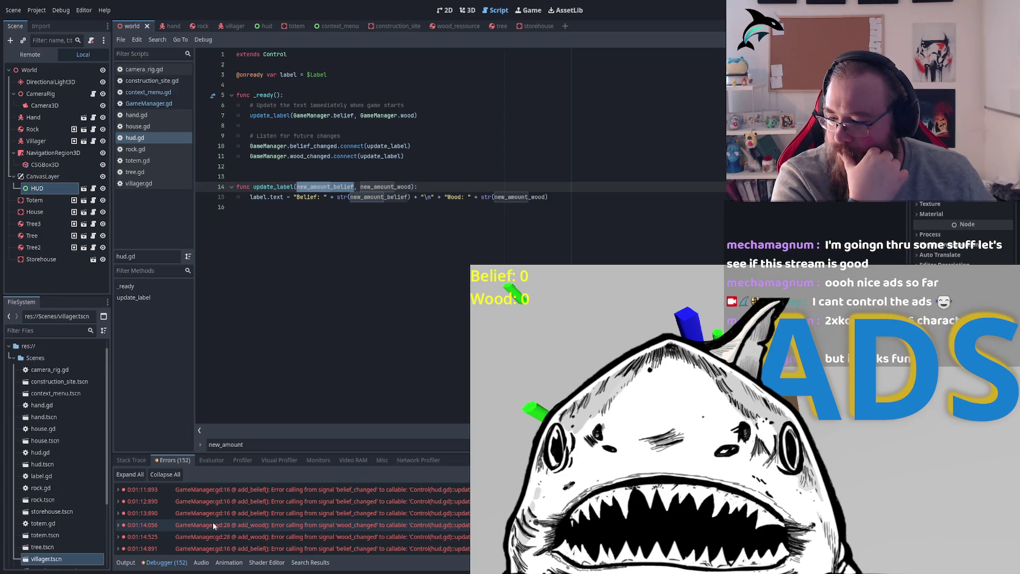
Jump from the latest error to GameManager.gd line 16 and inspect the belief_changed and wood_changed declarations.
{"action": "scroll", "coordinate": [291, 509], "scroll_direction": "down", "scroll_amount": 3}
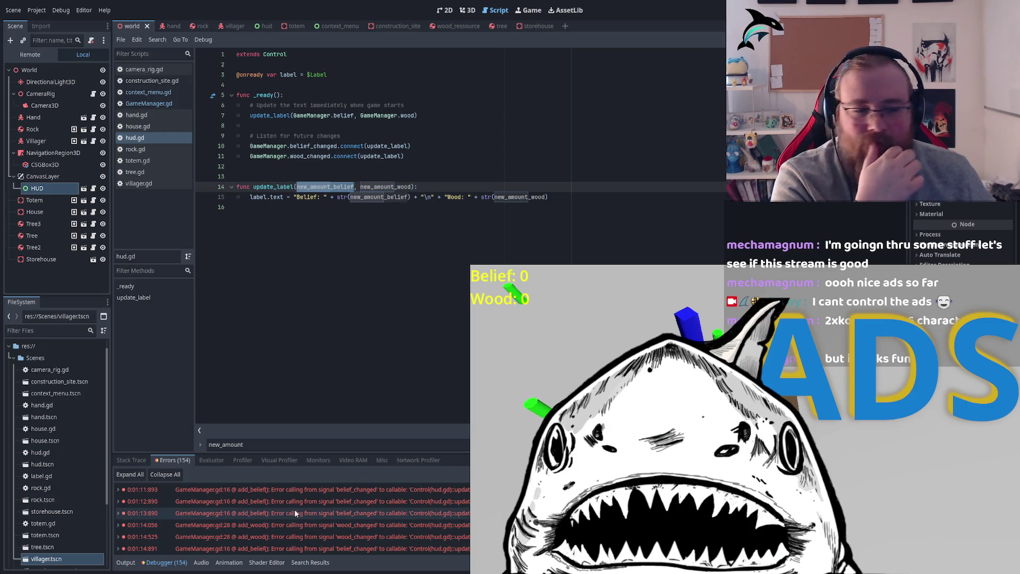
{"action": "scroll", "coordinate": [307, 524], "scroll_direction": "down", "scroll_amount": 3}
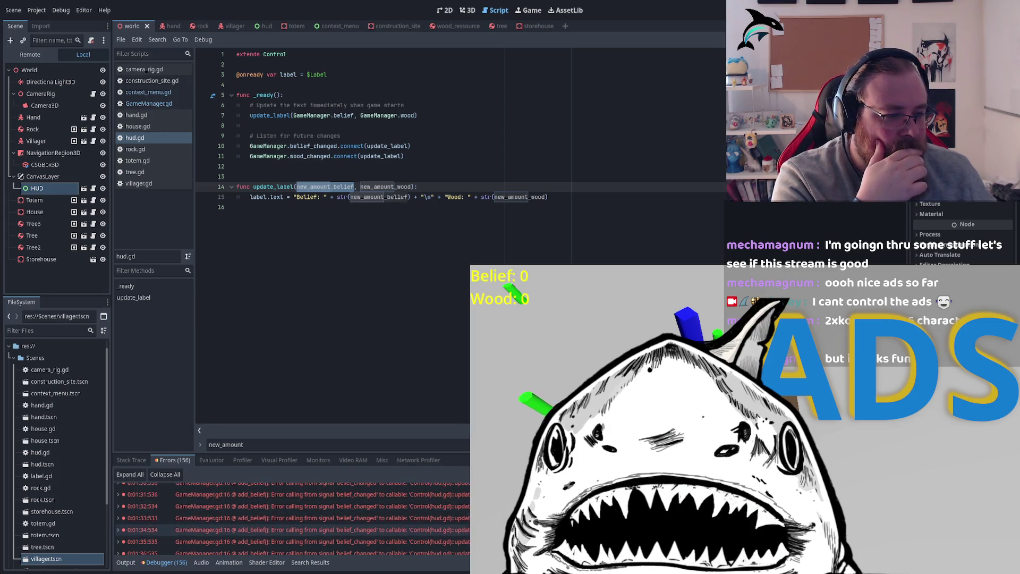
{"action": "scroll", "coordinate": [296, 518], "scroll_direction": "down", "scroll_amount": 15}
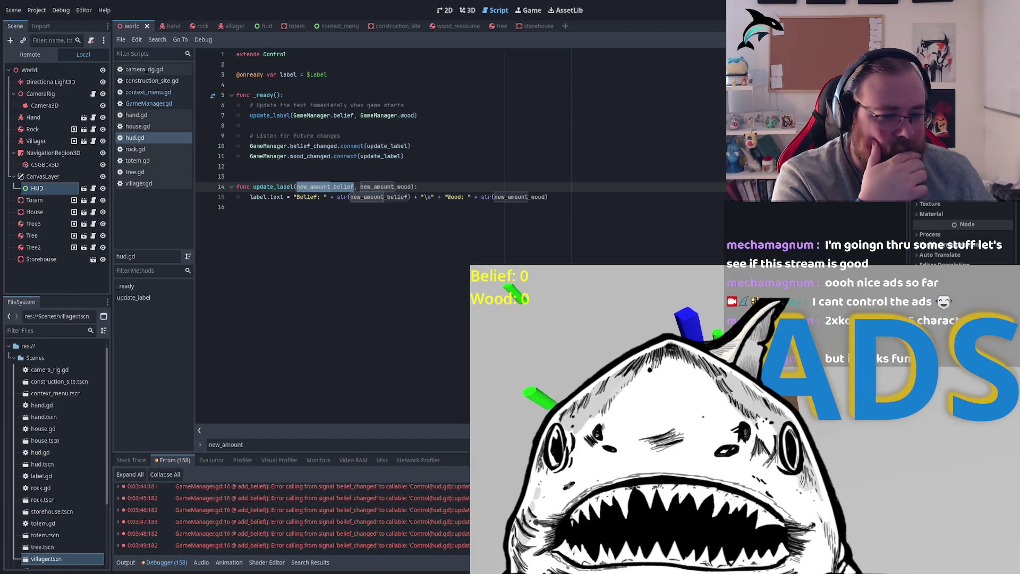
{"action": "left_click", "coordinate": [292, 545]}
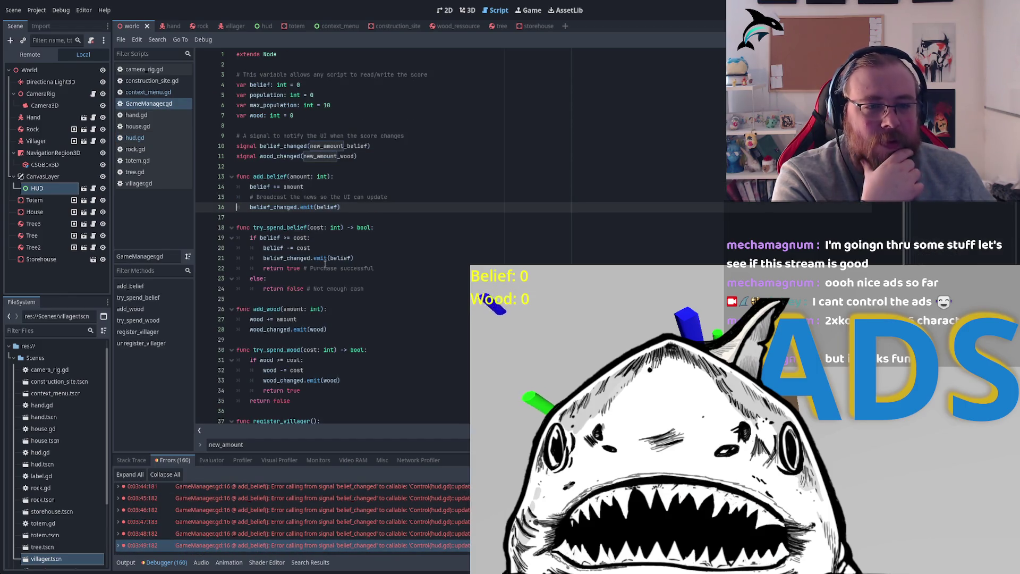
{"action": "double_click", "coordinate": [282, 207]}
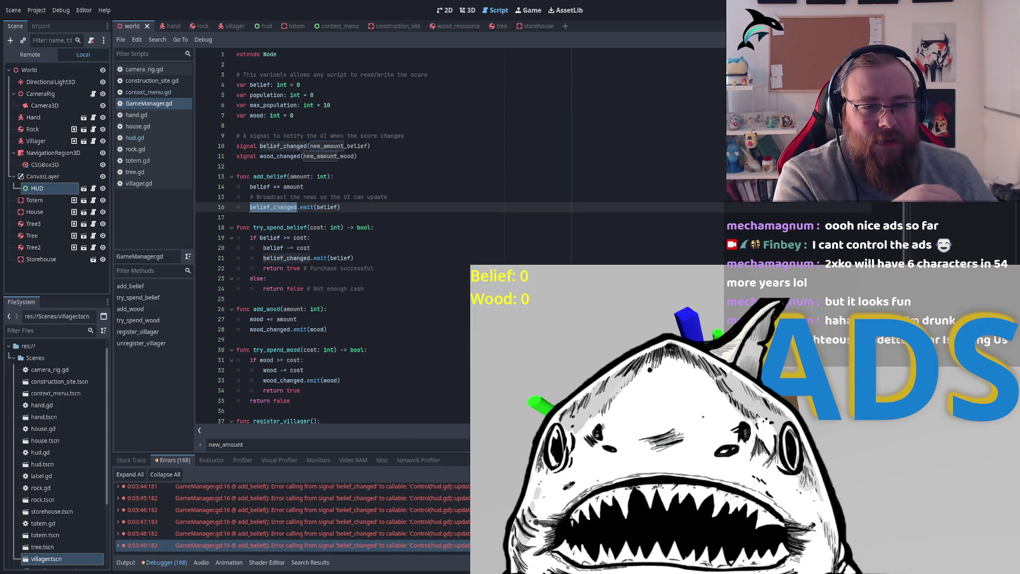
{"action": "double_click", "coordinate": [284, 146]}
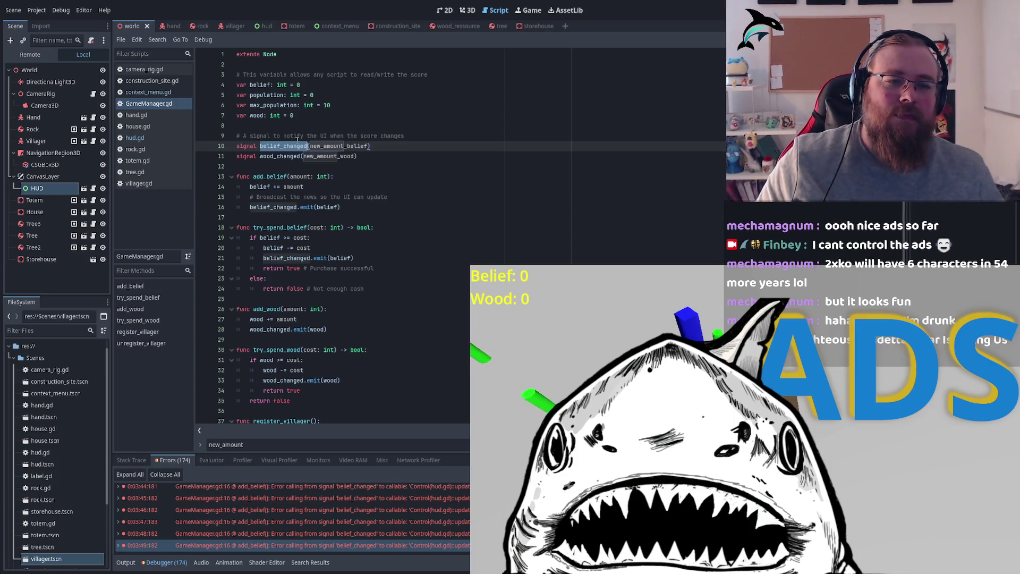
{"action": "double_click", "coordinate": [280, 156]}
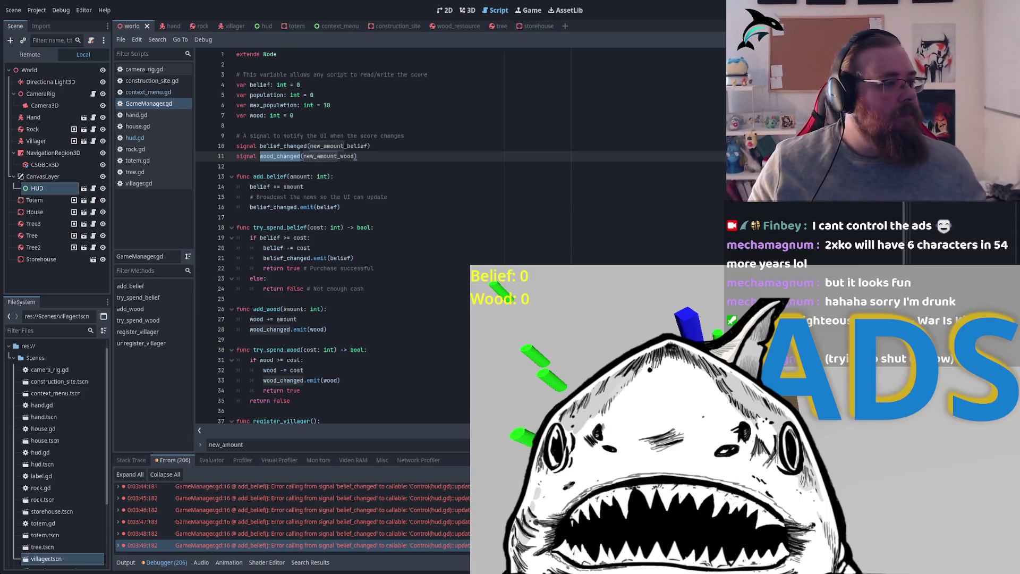
{"action": "scroll", "coordinate": [333, 234], "scroll_direction": "down", "scroll_amount": 2}
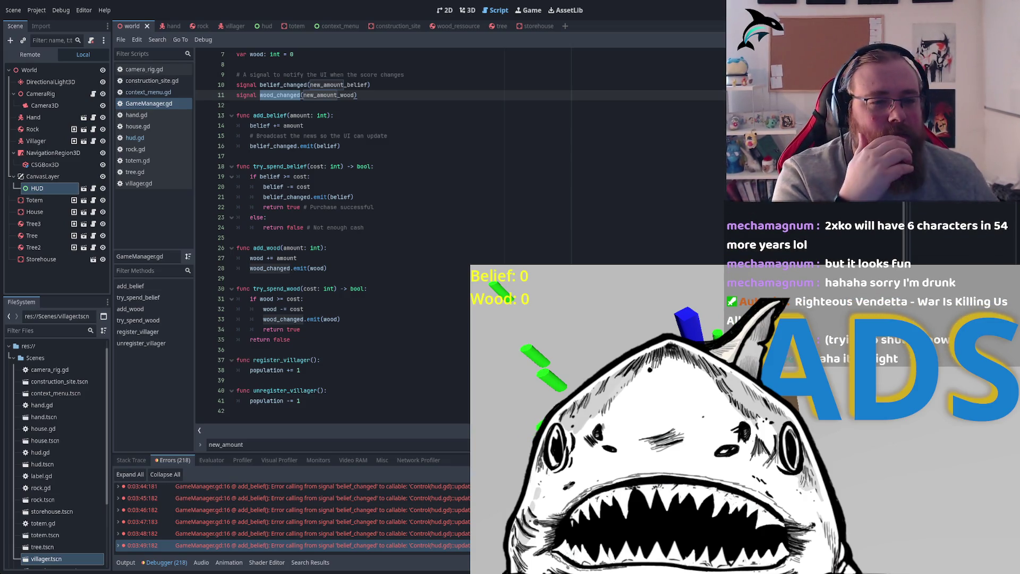
{"action": "double_click", "coordinate": [270, 115]}
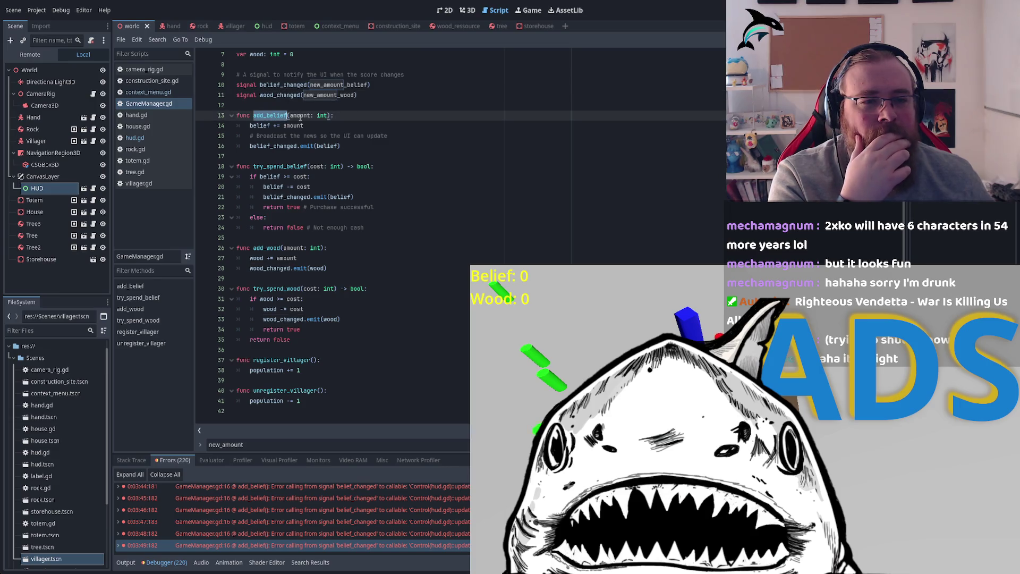
{"action": "double_click", "coordinate": [279, 146]}
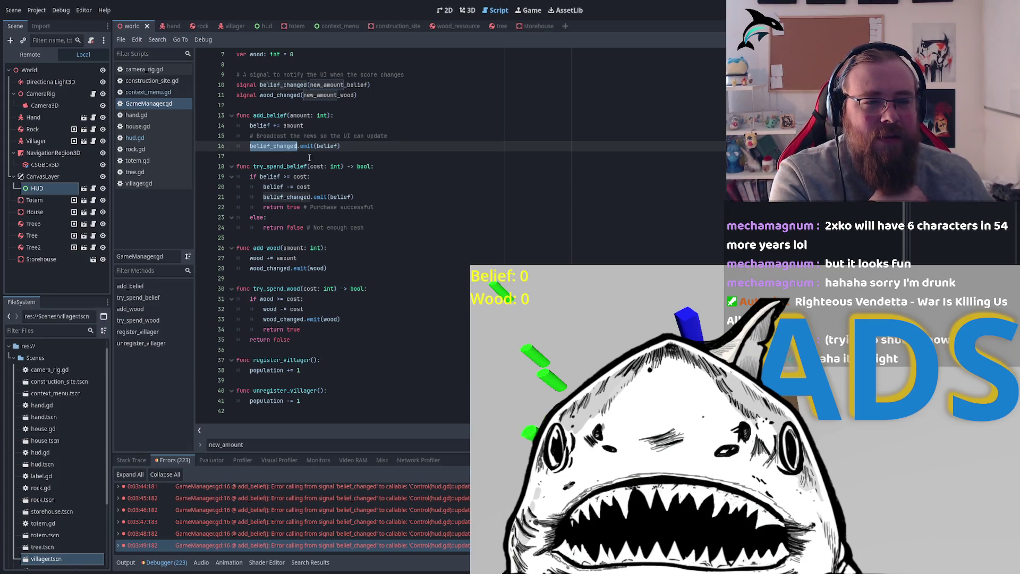
{"action": "double_click", "coordinate": [327, 146]}
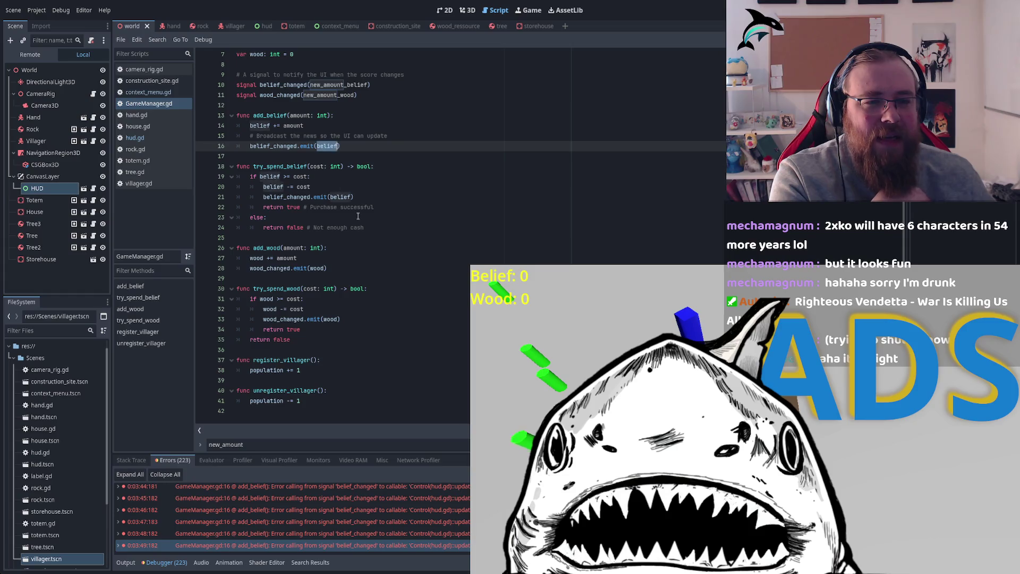
{"action": "double_click", "coordinate": [290, 146]}
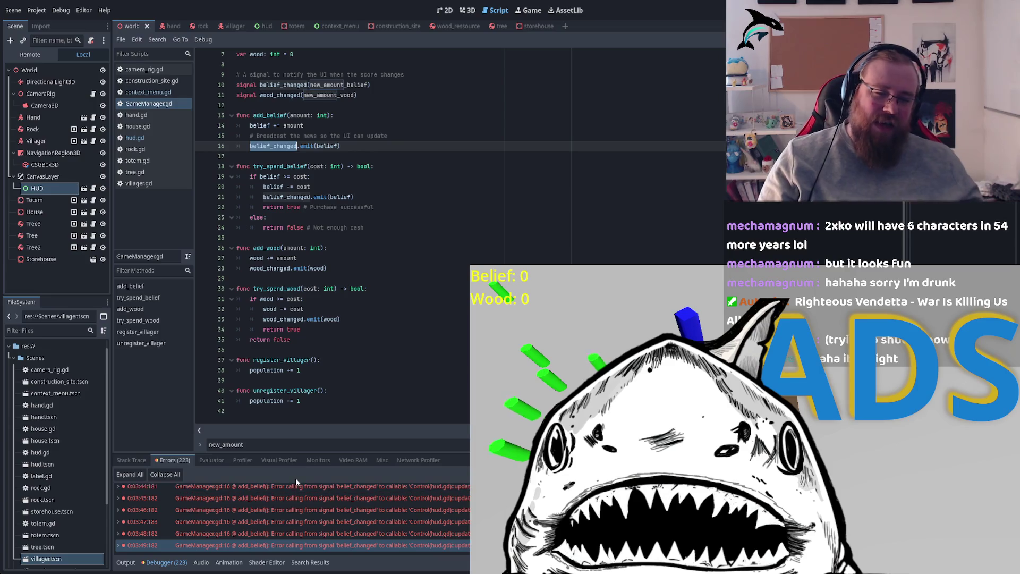
{"action": "scroll", "coordinate": [267, 508], "scroll_direction": "up", "scroll_amount": 2}
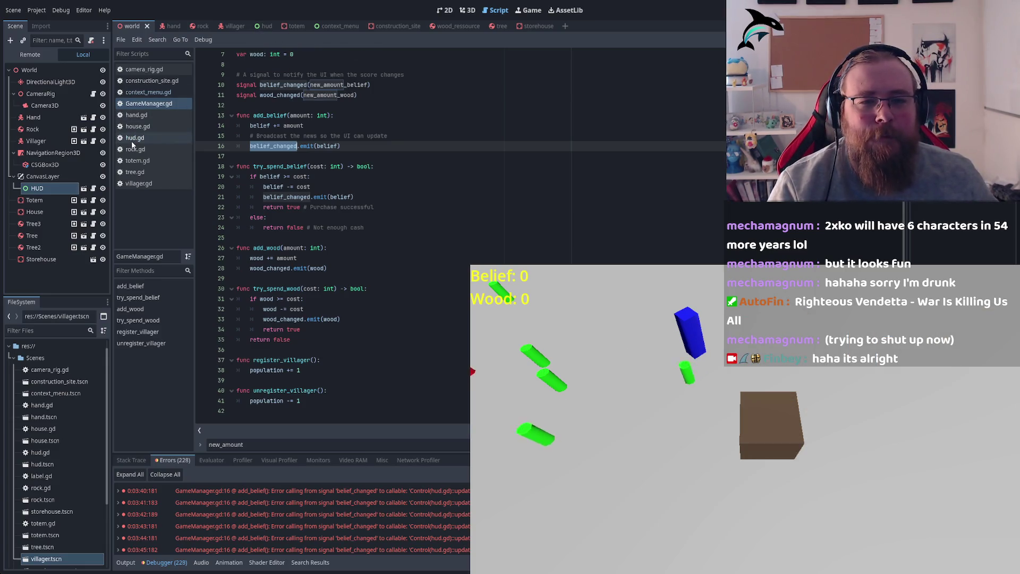
{"action": "left_click", "coordinate": [132, 140]}
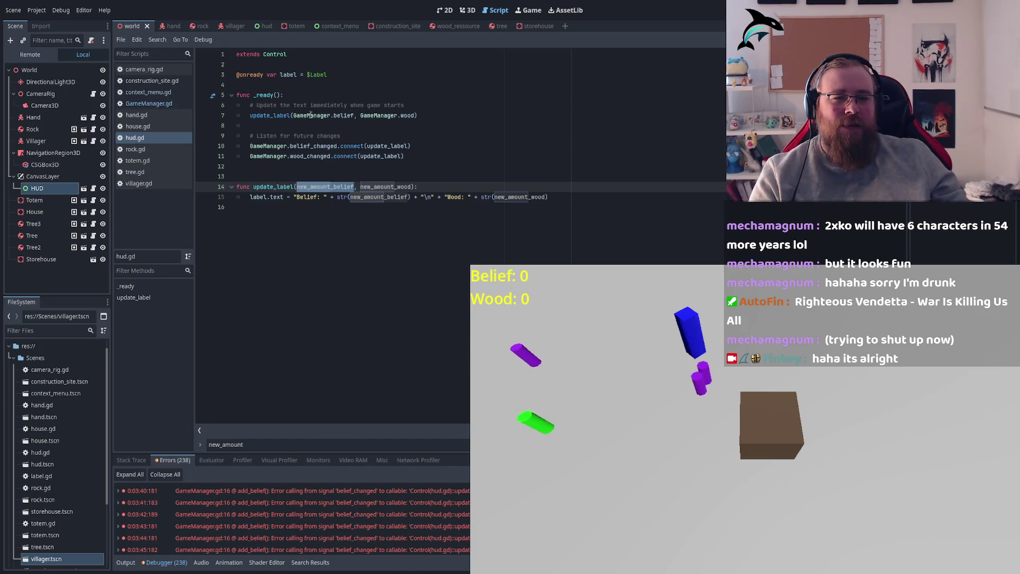
{"action": "double_click", "coordinate": [407, 116]}
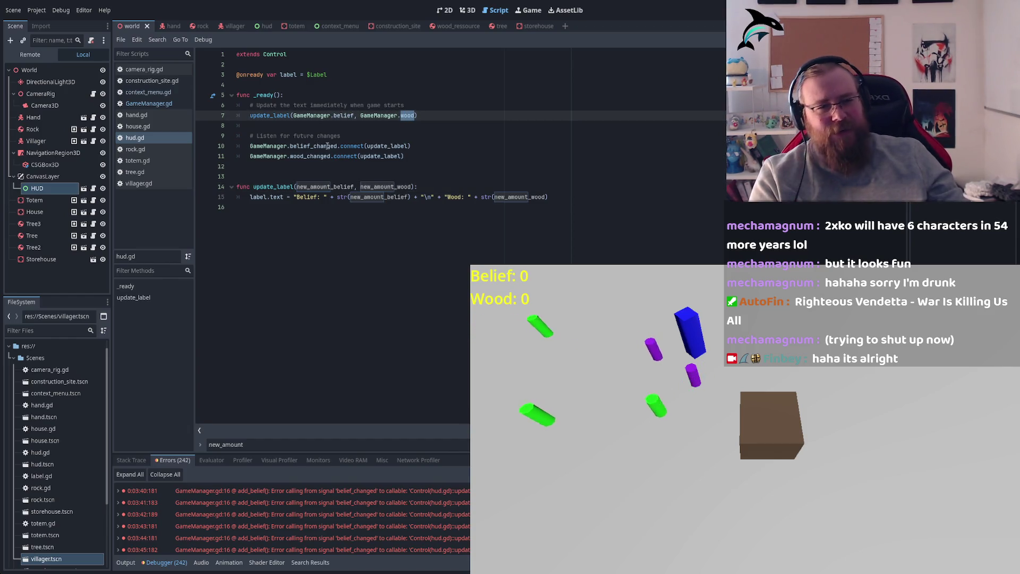
{"action": "double_click", "coordinate": [345, 116]}
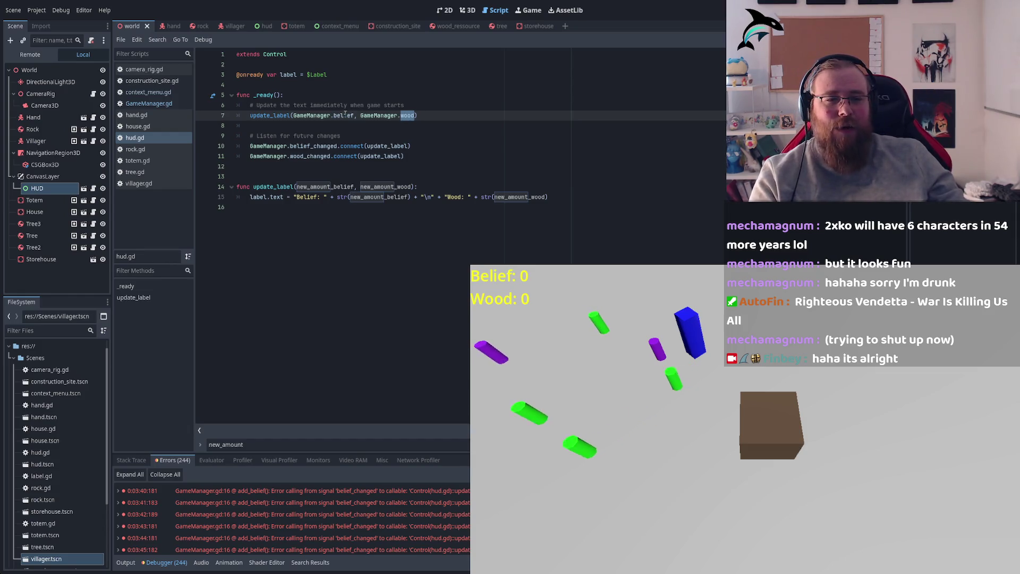
{"action": "left_click", "coordinate": [345, 155]}
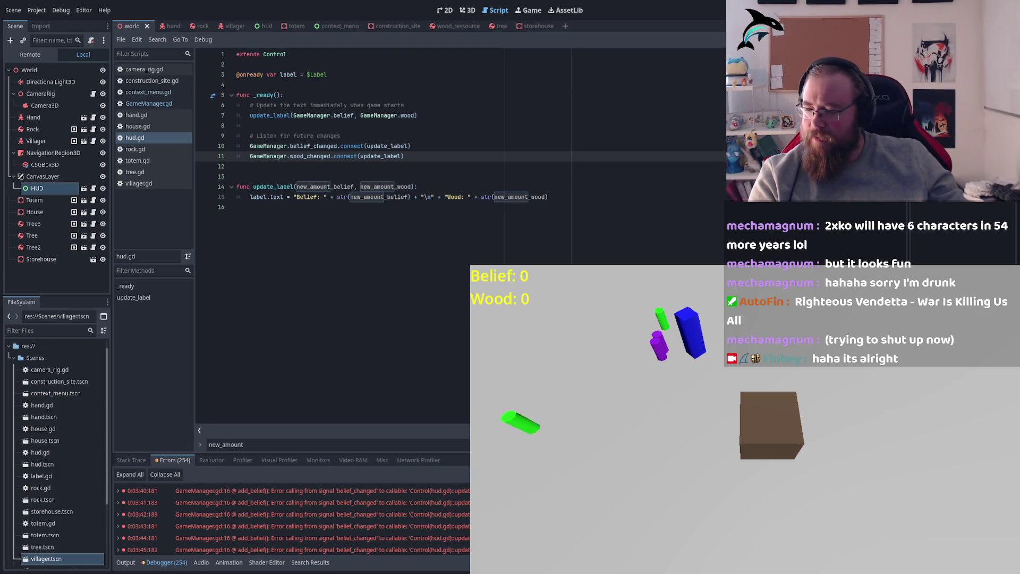
{"action": "left_click", "coordinate": [429, 148]}
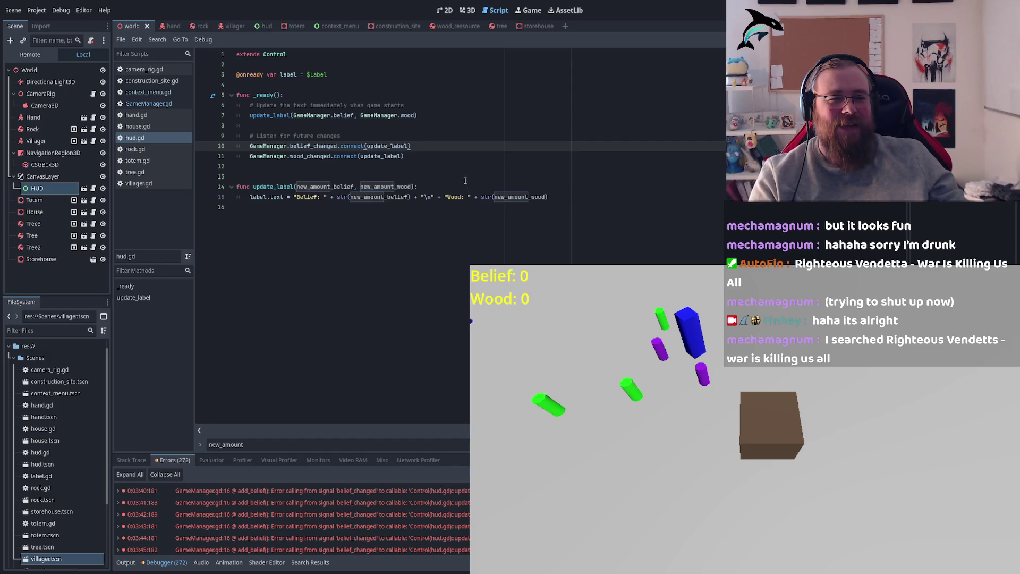
{"action": "double_click", "coordinate": [380, 155]}
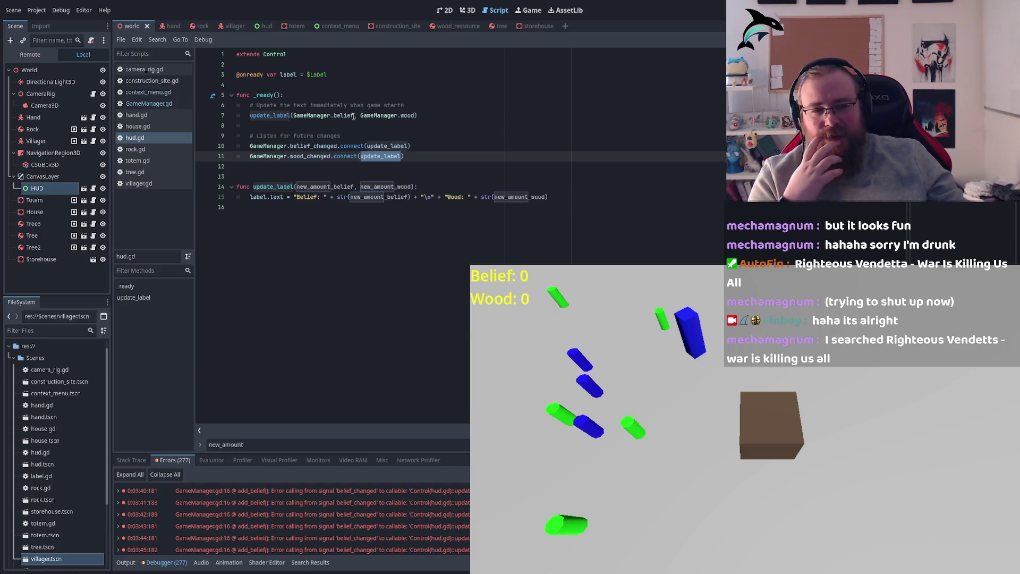
{"action": "double_click", "coordinate": [408, 116]}
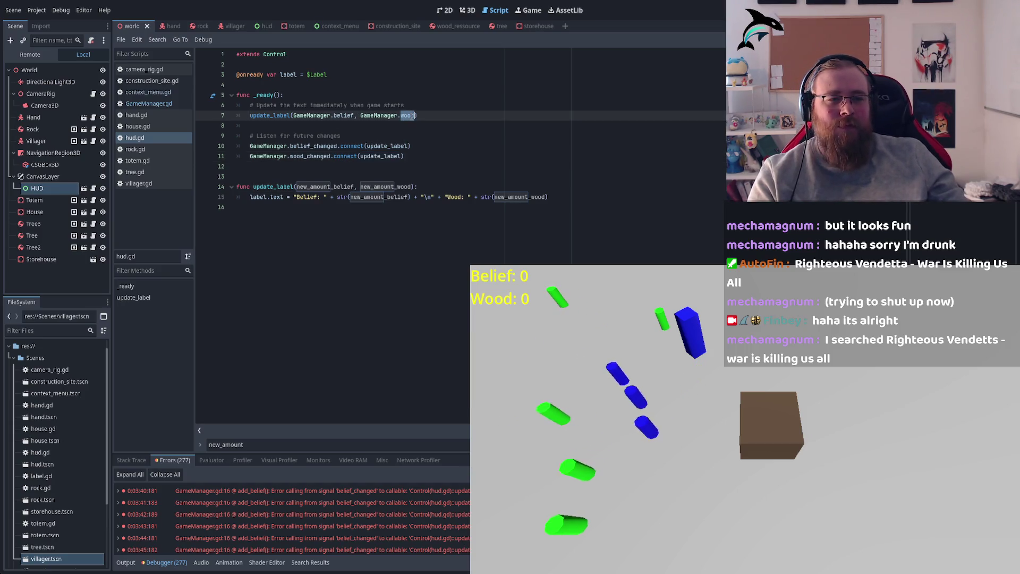
{"action": "double_click", "coordinate": [396, 155]}
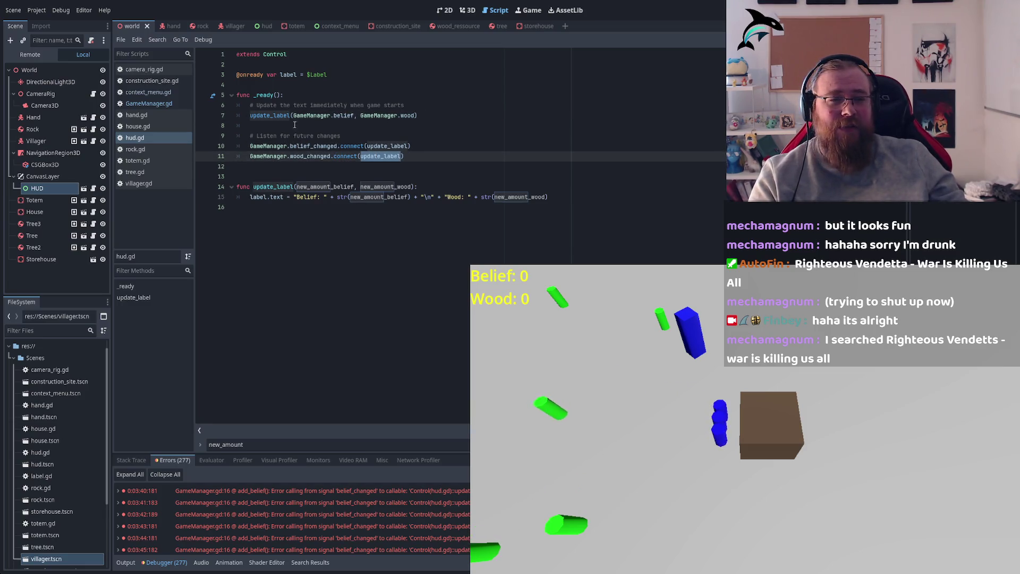
{"action": "left_click", "coordinate": [340, 115]}
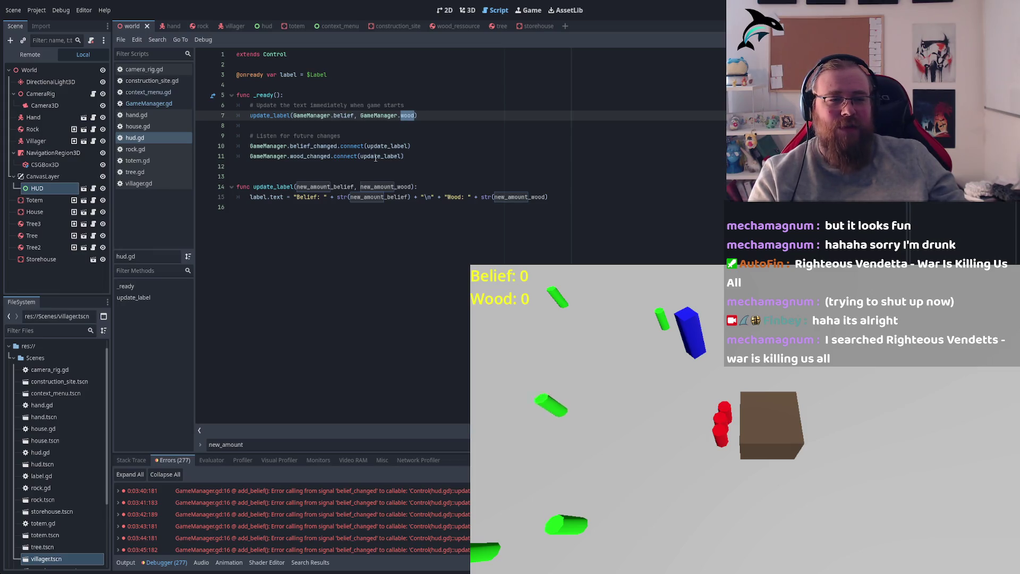
{"action": "double_click", "coordinate": [330, 187]}
{"action": "double_click", "coordinate": [386, 186]}
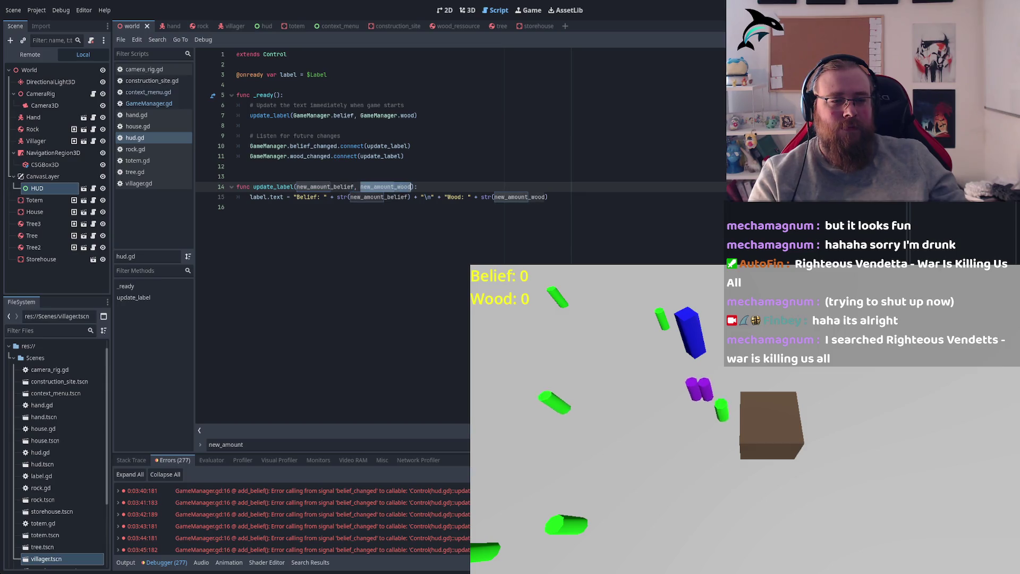
{"action": "left_click", "coordinate": [287, 197]}
{"action": "double_click", "coordinate": [379, 197]}
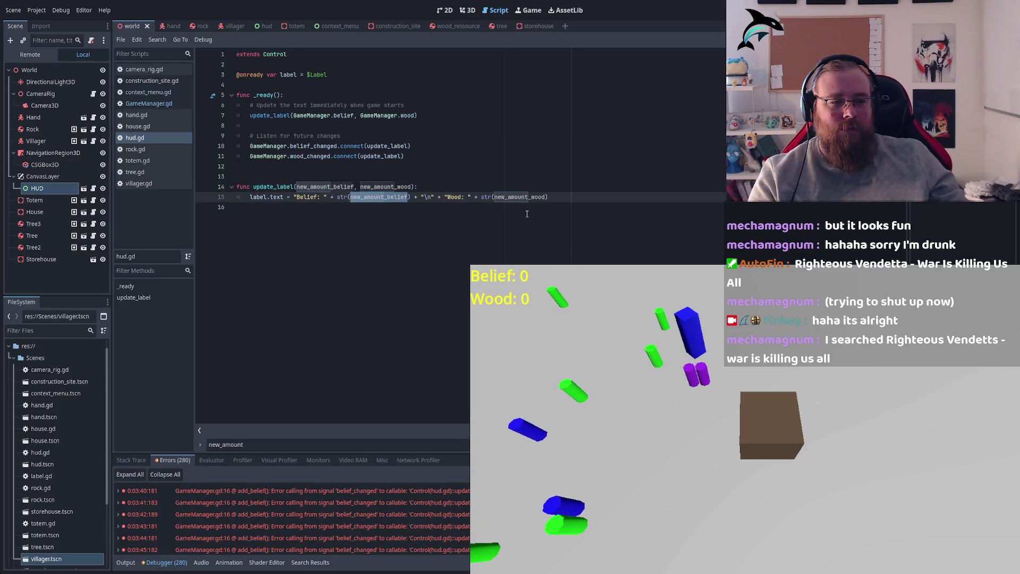
{"action": "double_click", "coordinate": [519, 196]}
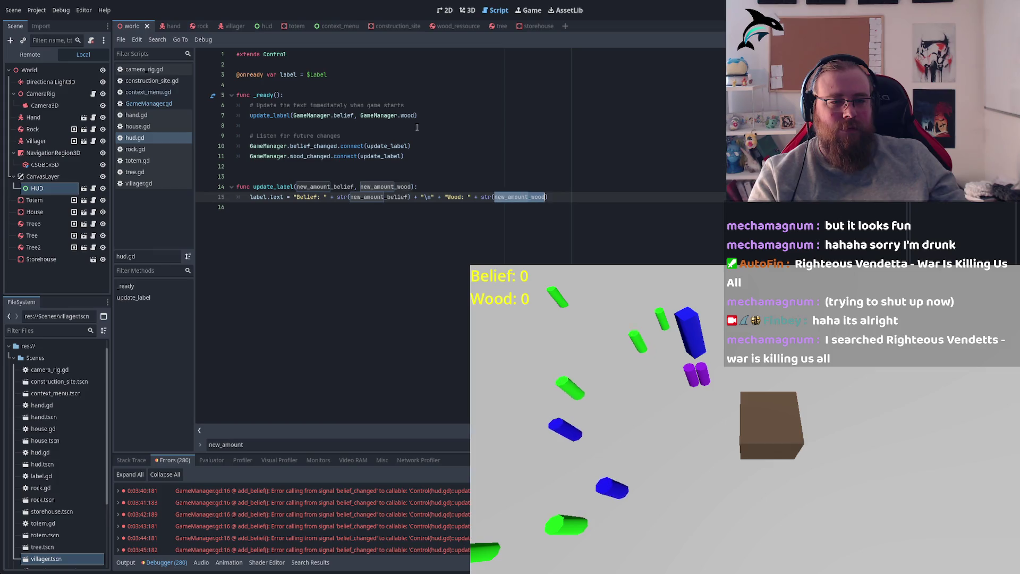
{"action": "left_click", "coordinate": [348, 115]}
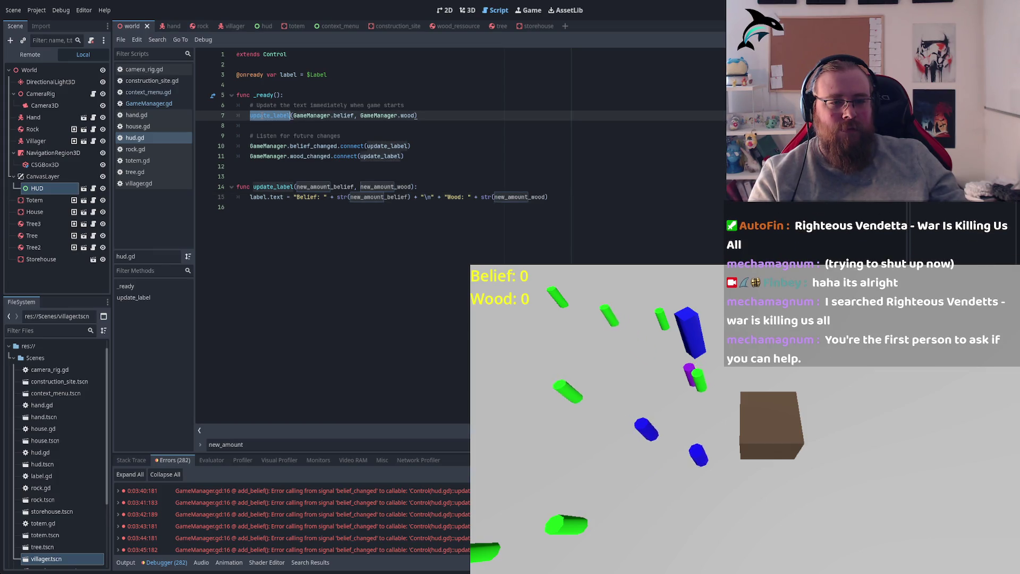
{"action": "left_click", "coordinate": [356, 113]}
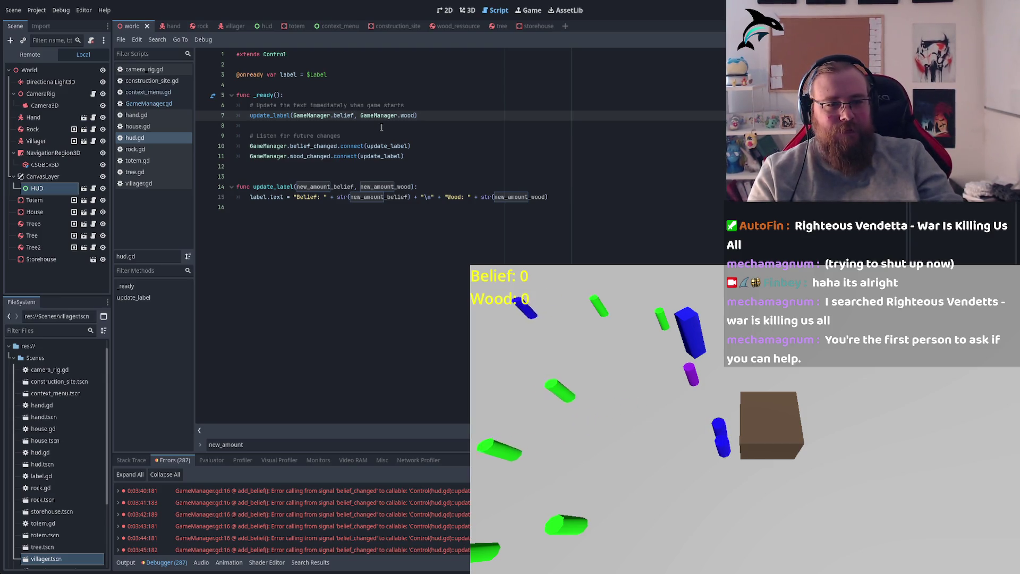
{"action": "type", "text": "= 0"}
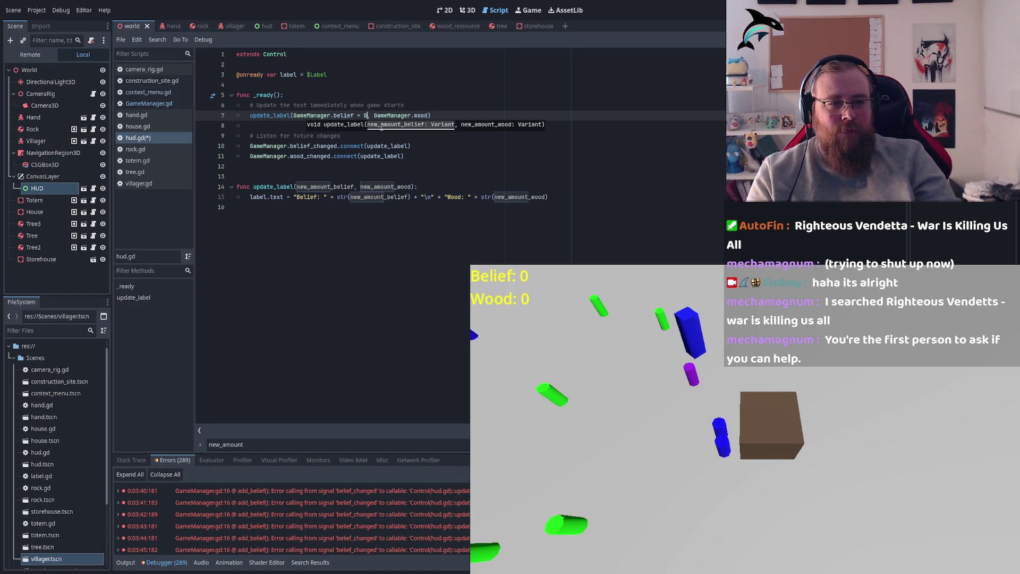
{"action": "left_click", "coordinate": [430, 117]}
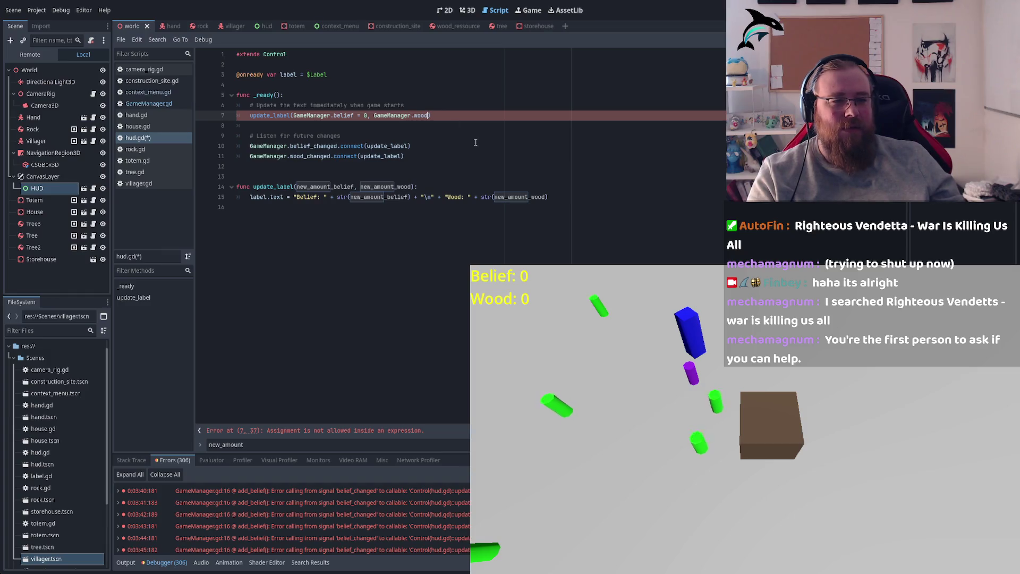
{"action": "type", "text": "= 0"}
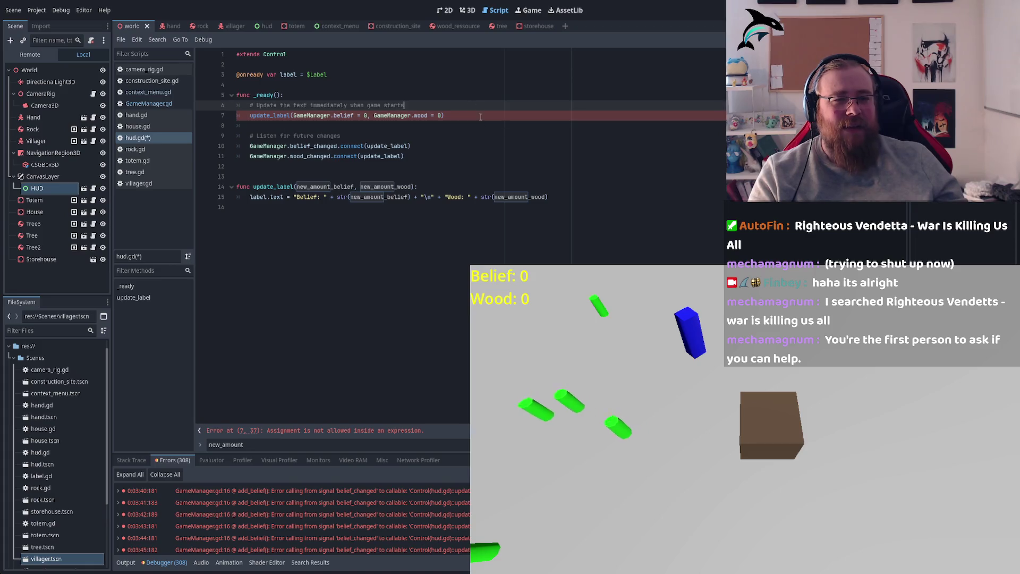
{"action": "key", "text": "Up"}
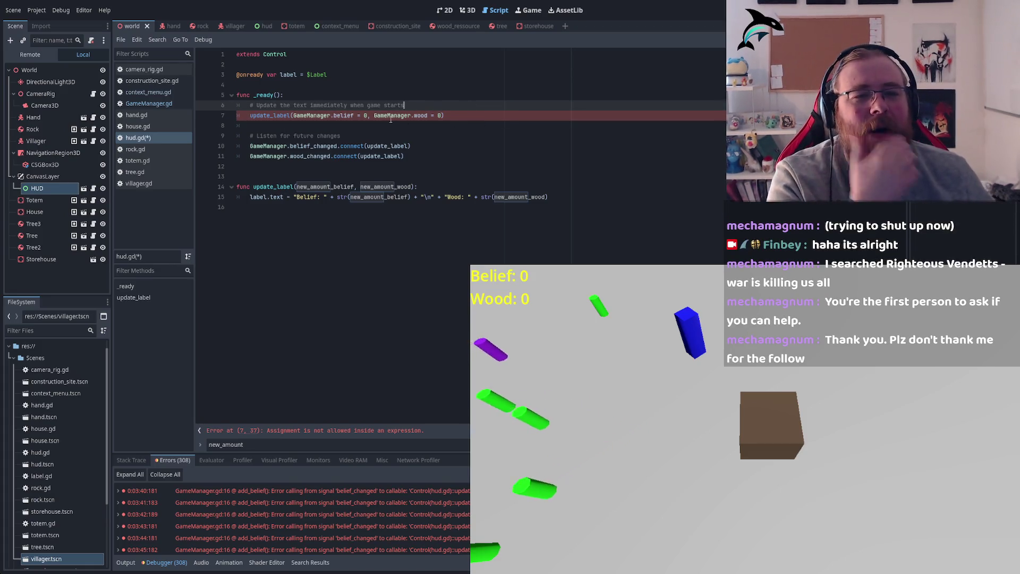
{"action": "left_click", "coordinate": [367, 115]}
{"action": "key", "text": "BackSpace"}
{"action": "key", "text": "BackSpace"}
{"action": "key", "text": "BackSpace"}
{"action": "key", "text": "BackSpace"}
{"action": "key", "text": "End"}
{"action": "key", "text": "BackSpace"}
{"action": "key", "text": "BackSpace"}
{"action": "key", "text": "BackSpace"}
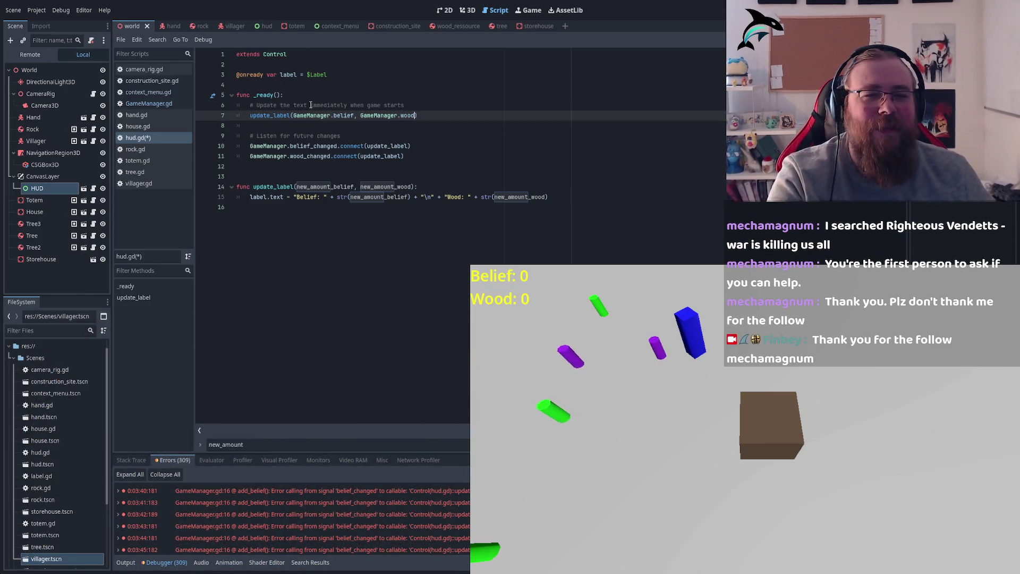
Review hud.gd's _ready comments and the new_amount_belief/new_amount_wood label text line.
{"action": "left_click_drag", "start_coordinate": [251, 105], "coordinate": [407, 105]}
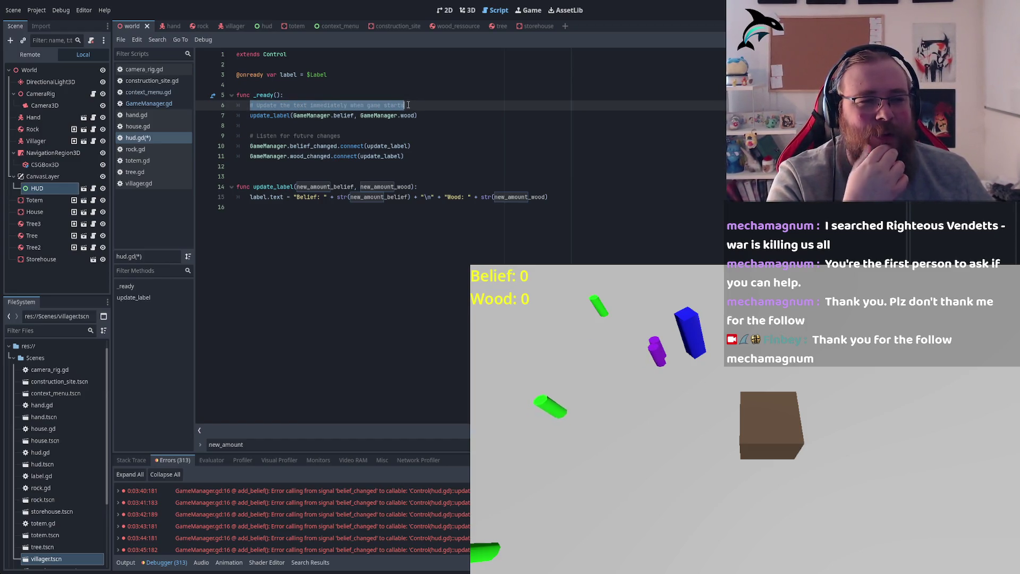
{"action": "left_click_drag", "start_coordinate": [250, 136], "coordinate": [346, 138]}
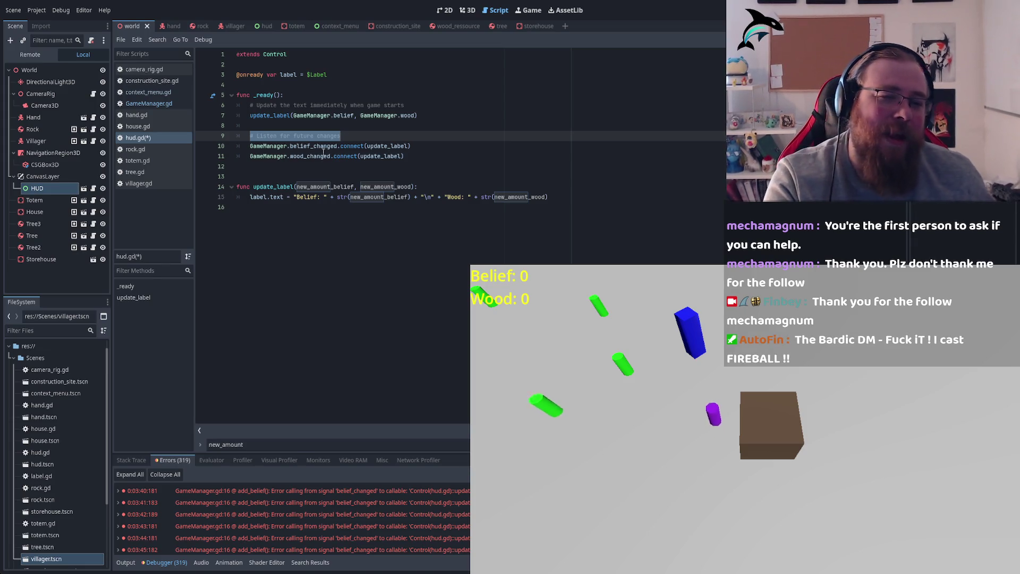
{"action": "double_click", "coordinate": [341, 187]}
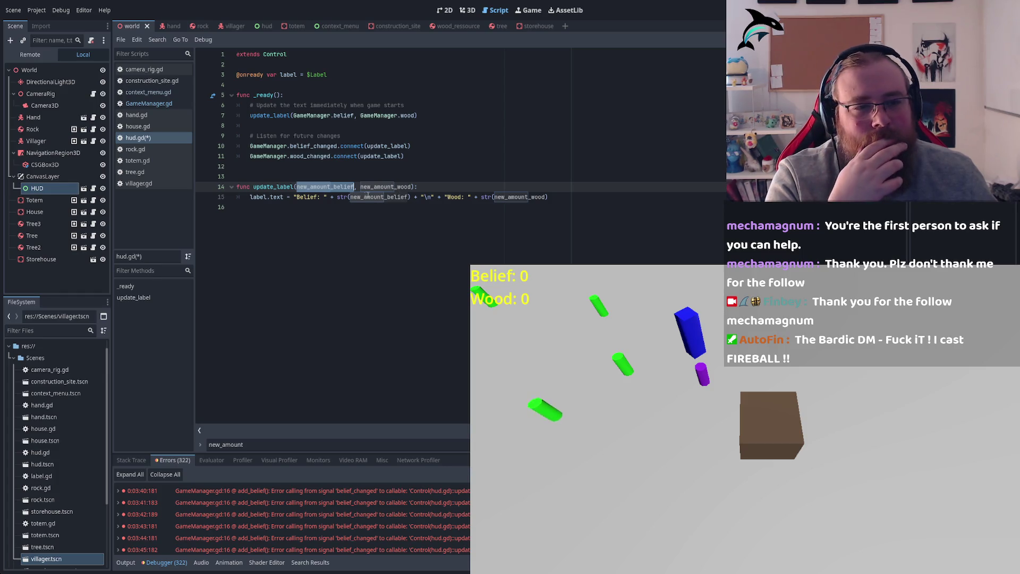
{"action": "double_click", "coordinate": [307, 198]}
{"action": "double_click", "coordinate": [377, 198]}
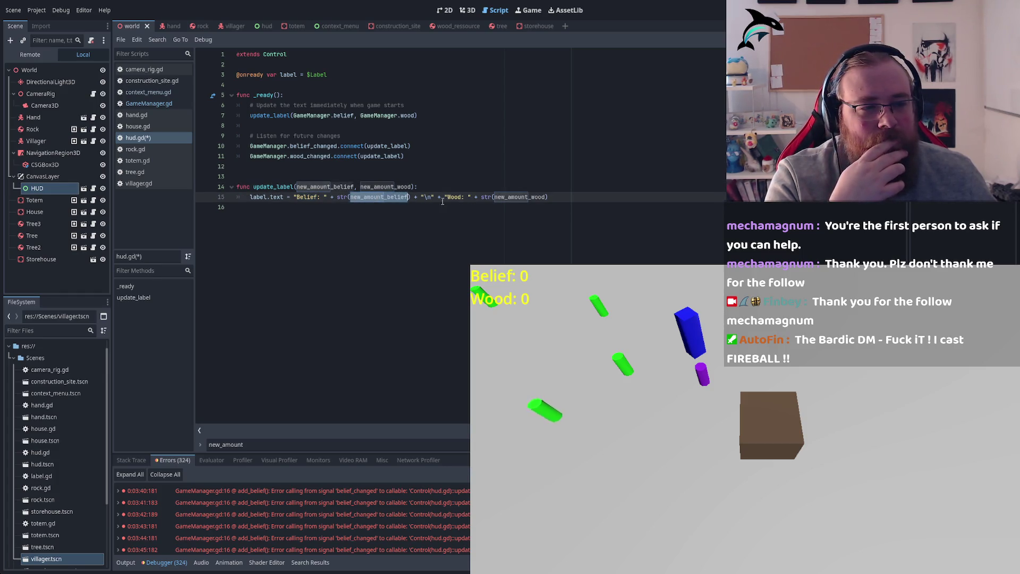
{"action": "double_click", "coordinate": [504, 197]}
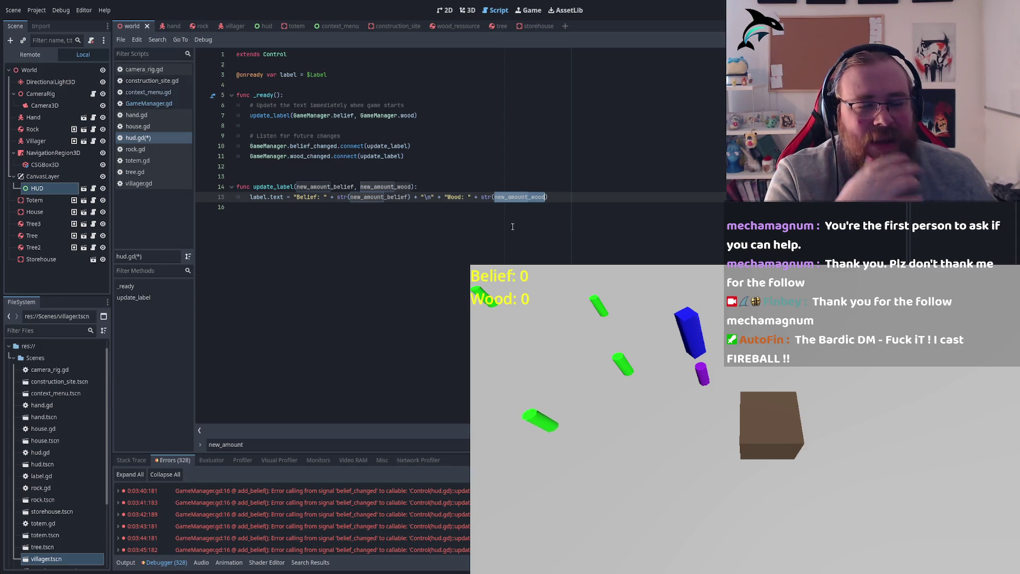
Save the hud.gd script with Ctrl+S.
{"action": "left_click", "coordinate": [431, 94]}
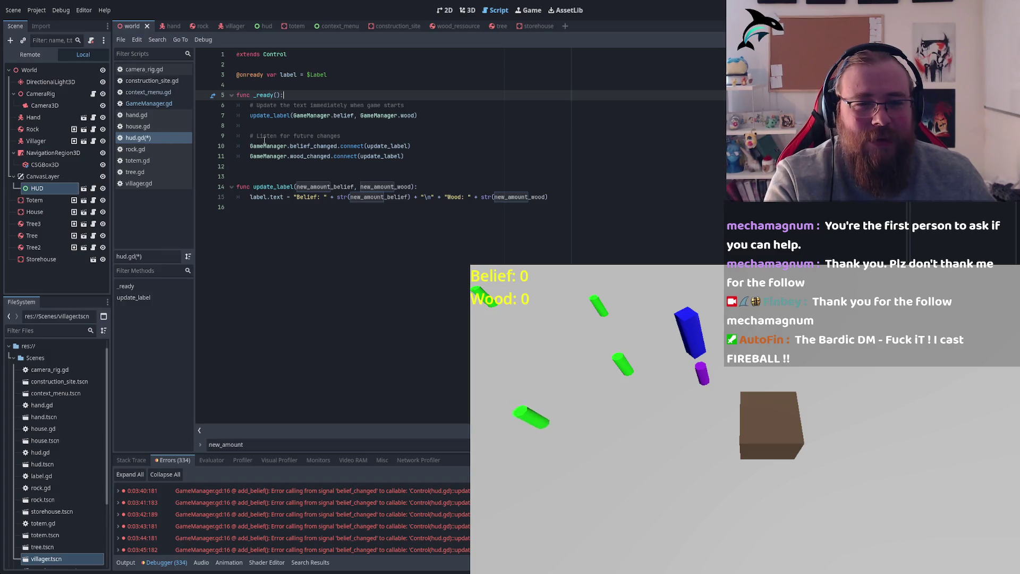
{"action": "left_click", "coordinate": [212, 105]}
{"action": "key", "text": "ctrl+s"}
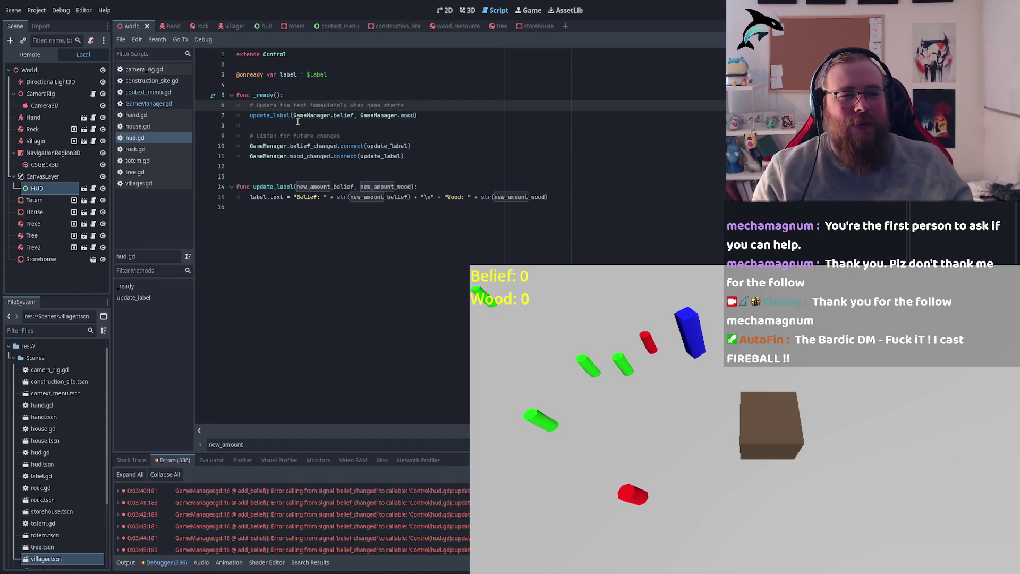
{"action": "double_click", "coordinate": [270, 115]}
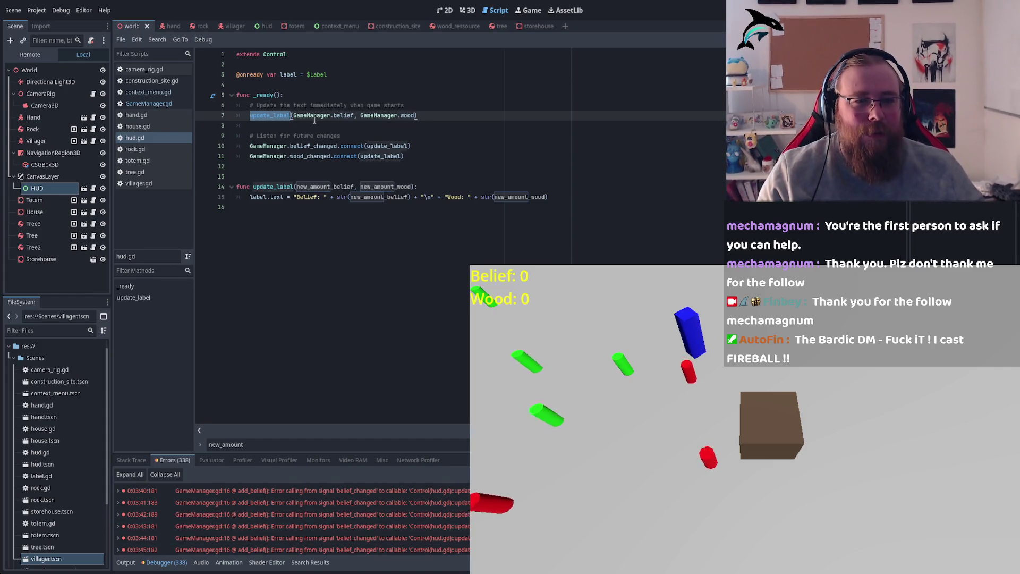
{"action": "double_click", "coordinate": [325, 146]}
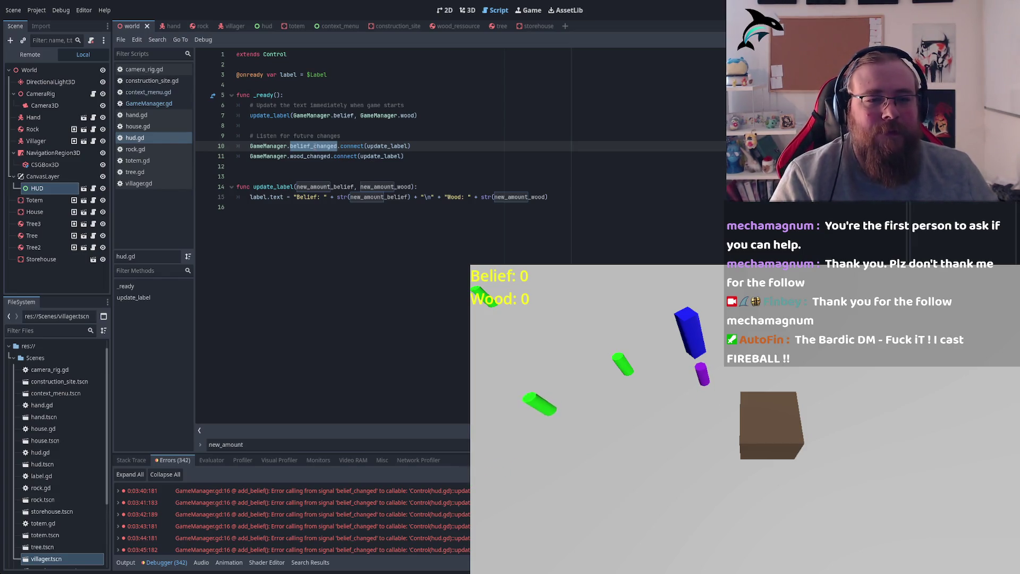
{"action": "left_click", "coordinate": [277, 187]}
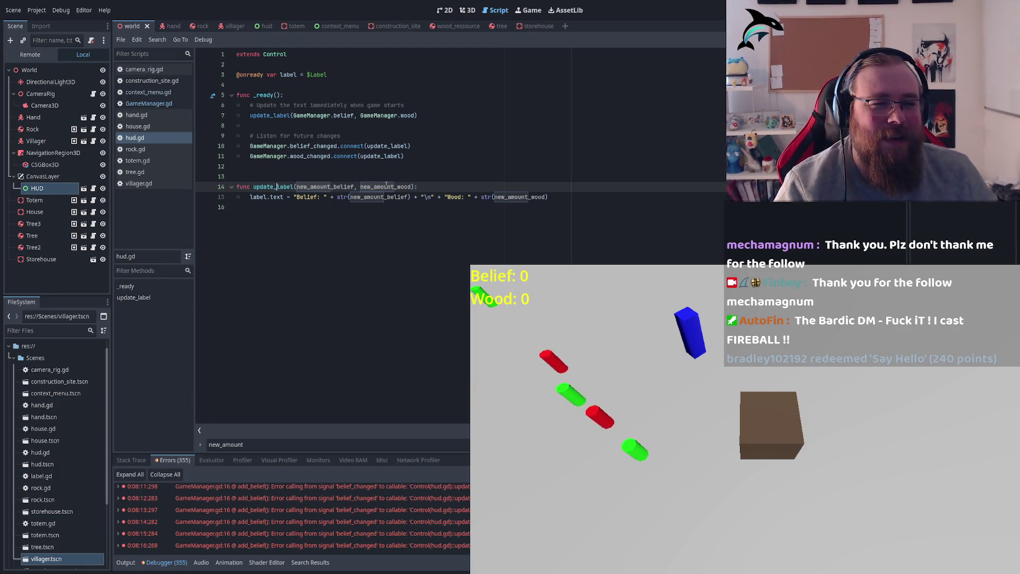
{"action": "left_click", "coordinate": [366, 198]}
{"action": "double_click", "coordinate": [366, 197]}
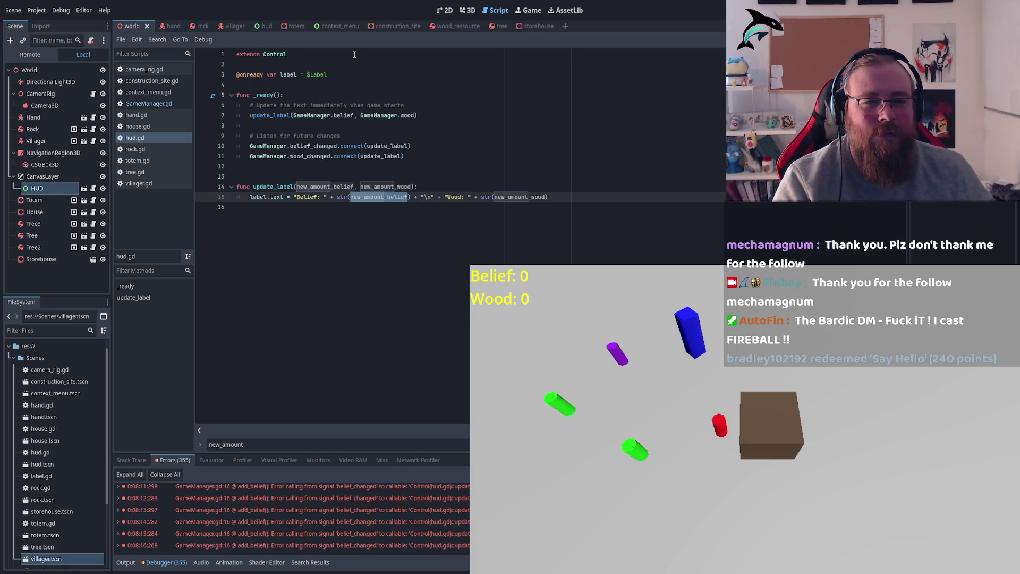
{"action": "double_click", "coordinate": [337, 113]}
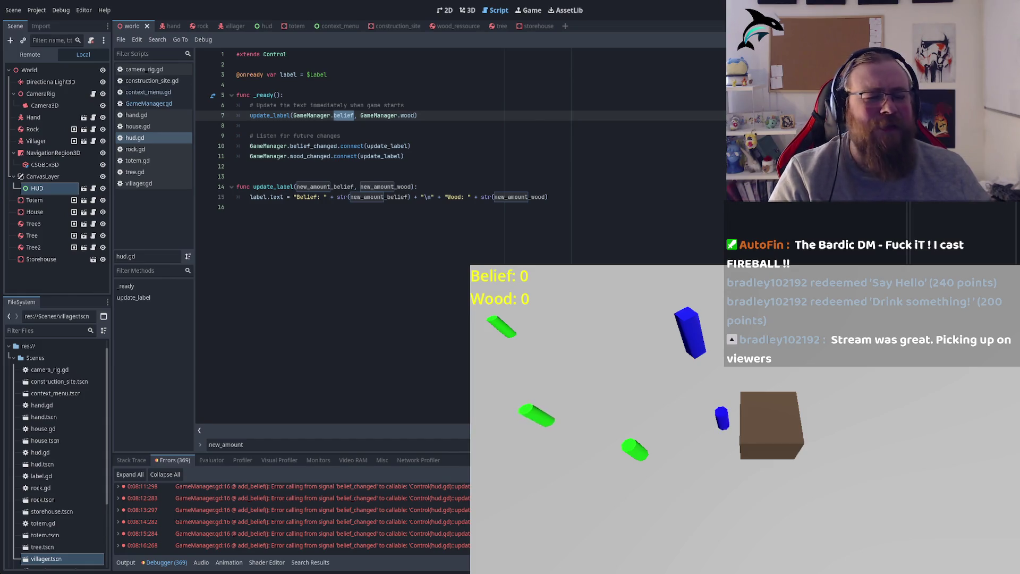
{"action": "double_click", "coordinate": [343, 115]}
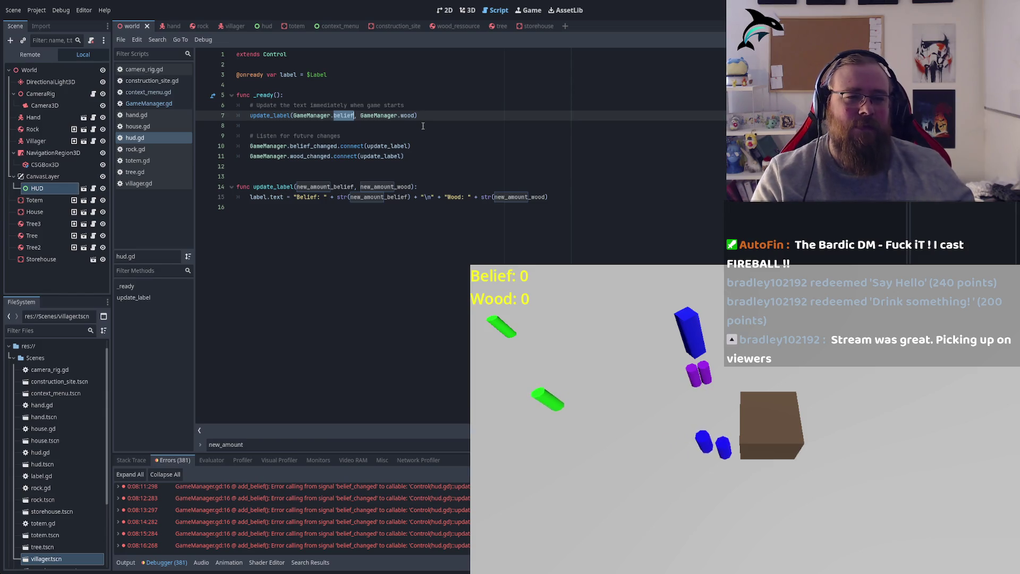
{"action": "double_click", "coordinate": [396, 146]}
{"action": "double_click", "coordinate": [386, 156]}
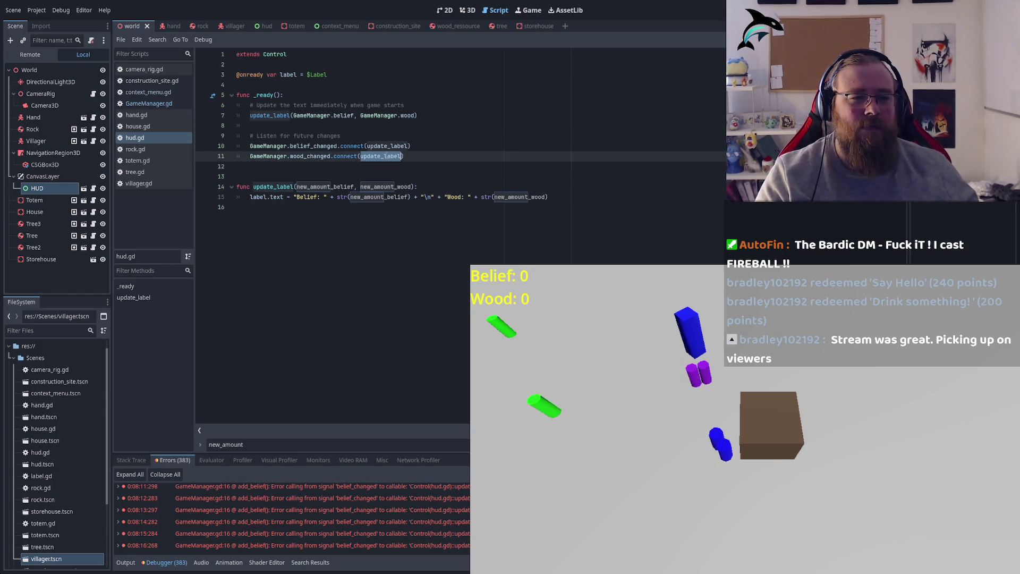
{"action": "double_click", "coordinate": [304, 187]}
{"action": "double_click", "coordinate": [386, 187]}
{"action": "double_click", "coordinate": [371, 197]}
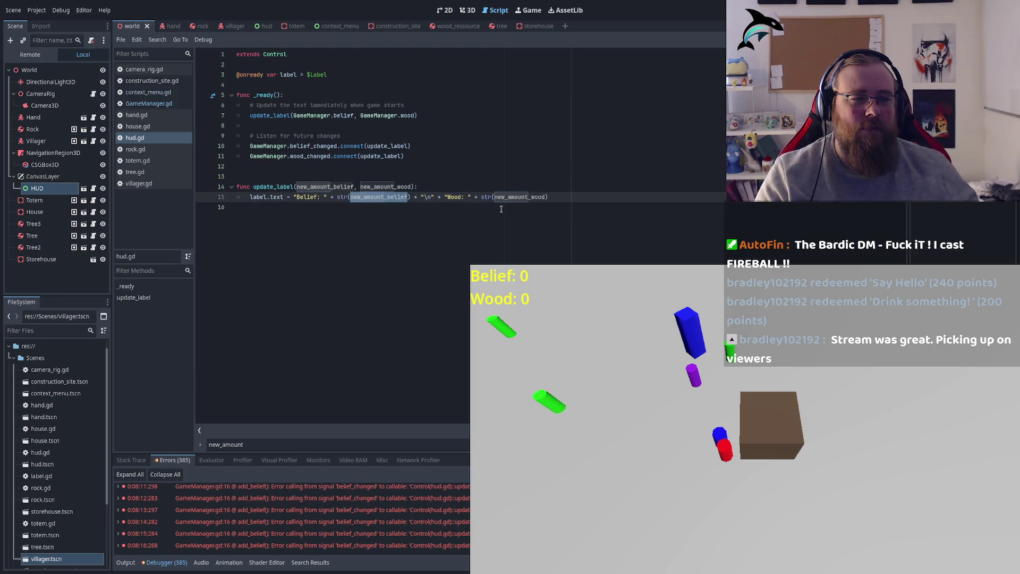
{"action": "double_click", "coordinate": [511, 197]}
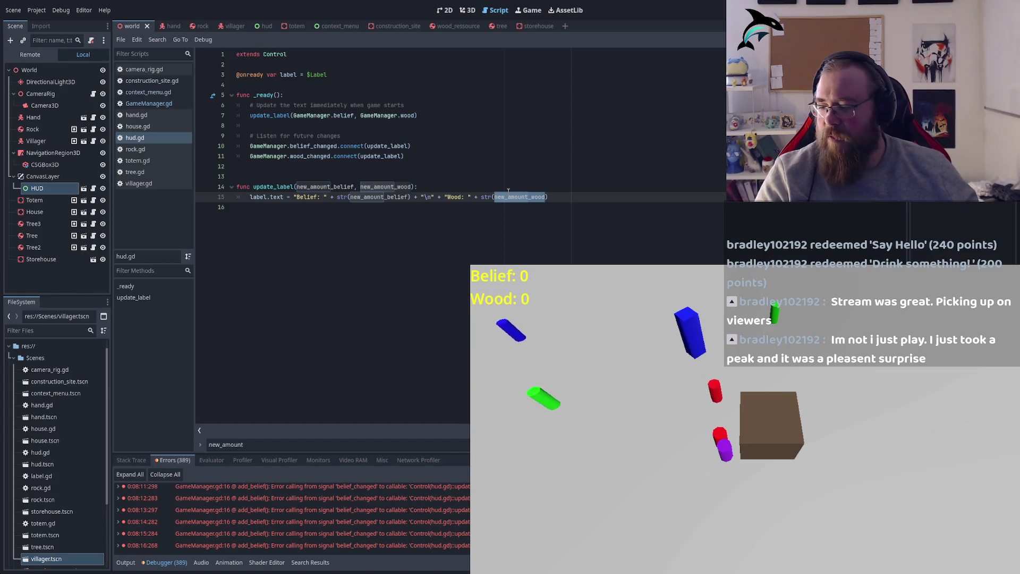
{"action": "double_click", "coordinate": [370, 154]}
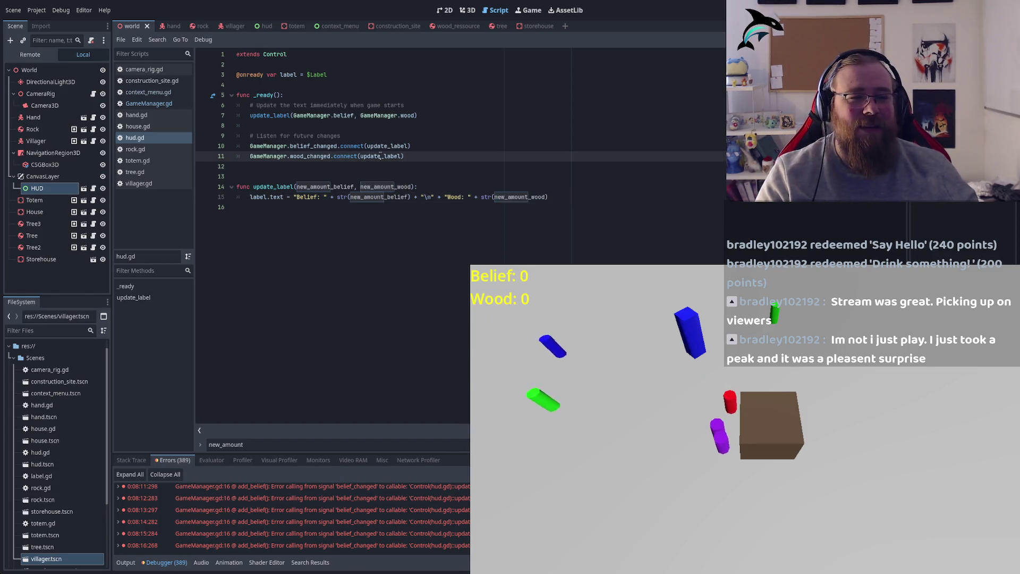
{"action": "left_click", "coordinate": [380, 115]}
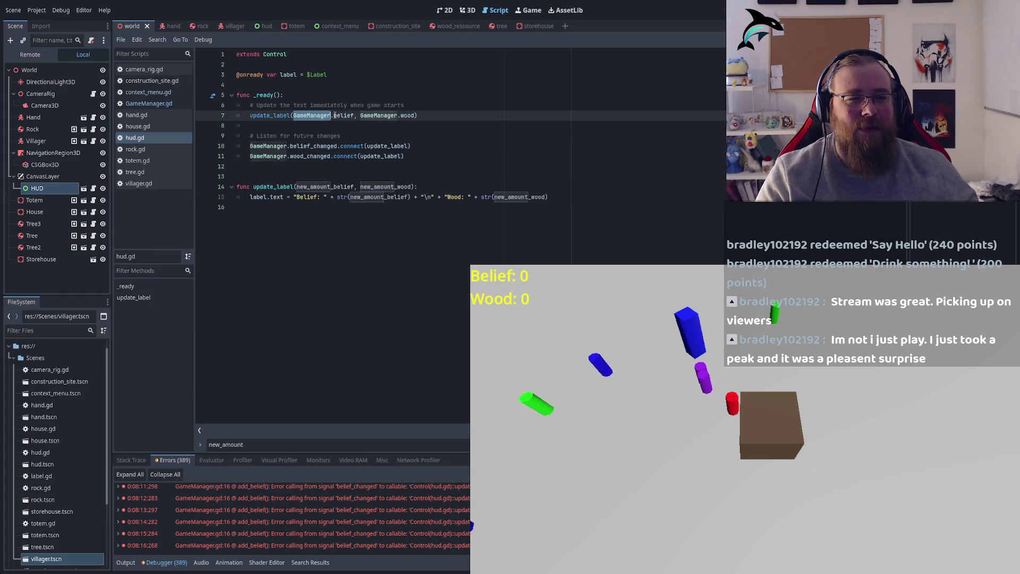
{"action": "double_click", "coordinate": [394, 105]}
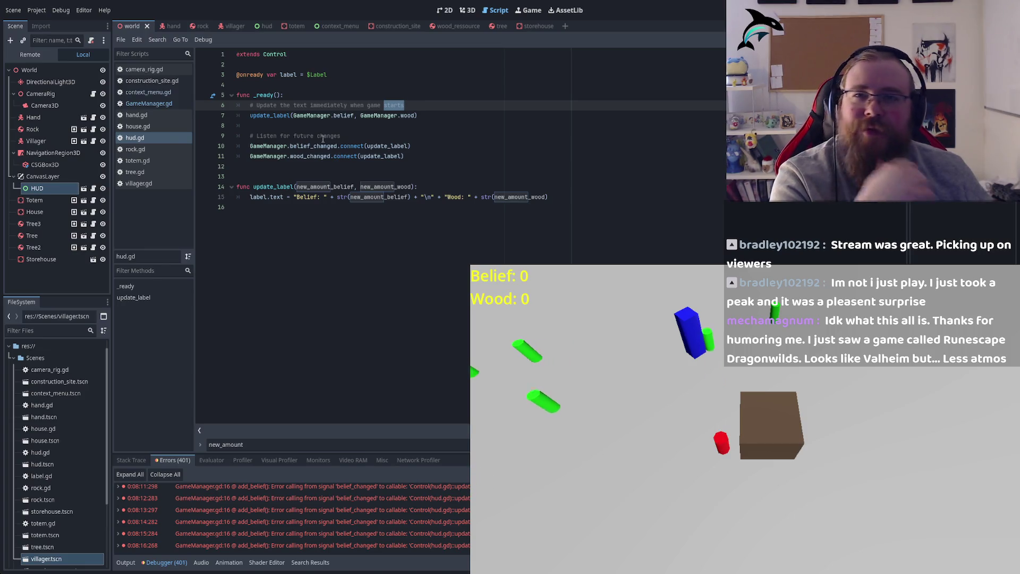
{"action": "left_click", "coordinate": [386, 117]}
{"action": "double_click", "coordinate": [344, 115]}
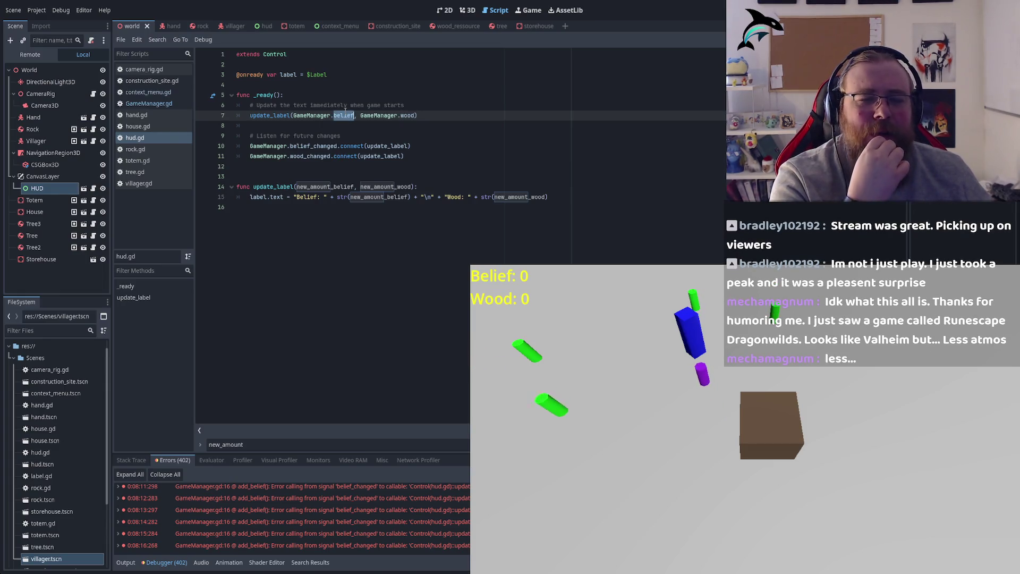
{"action": "left_click", "coordinate": [342, 145]}
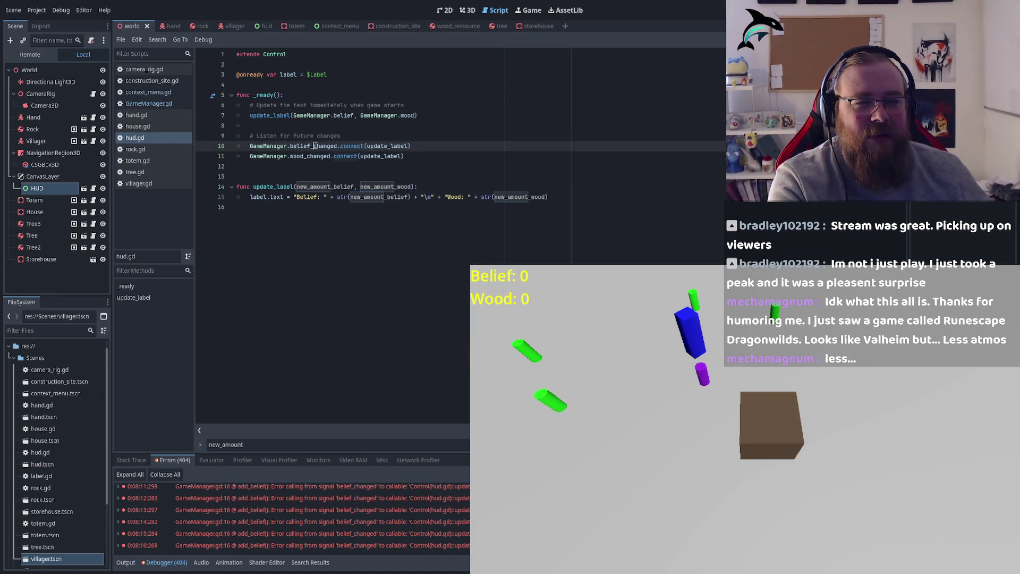
{"action": "left_click", "coordinate": [345, 156]}
{"action": "double_click", "coordinate": [381, 155]}
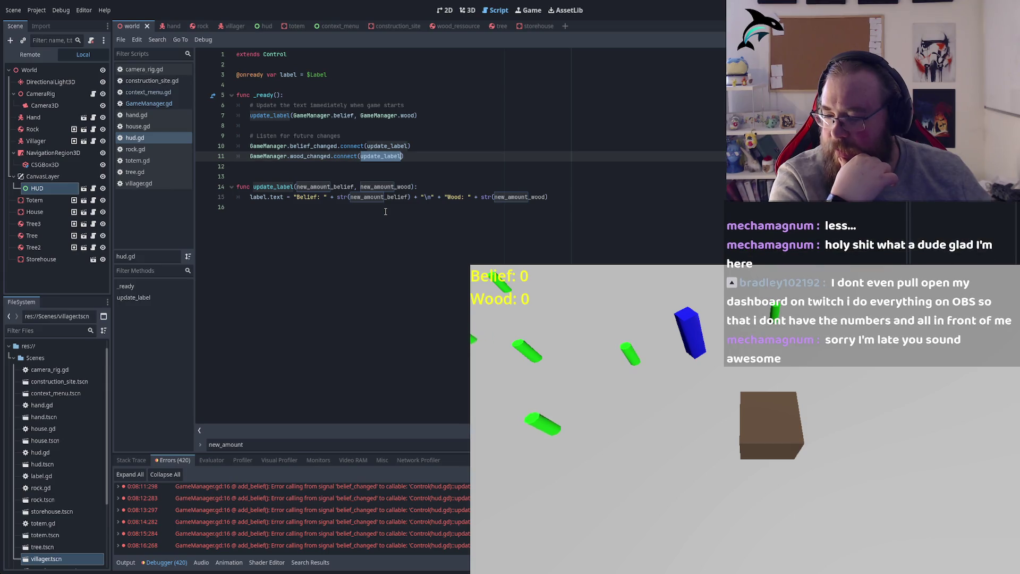
{"action": "key", "text": "Up"}
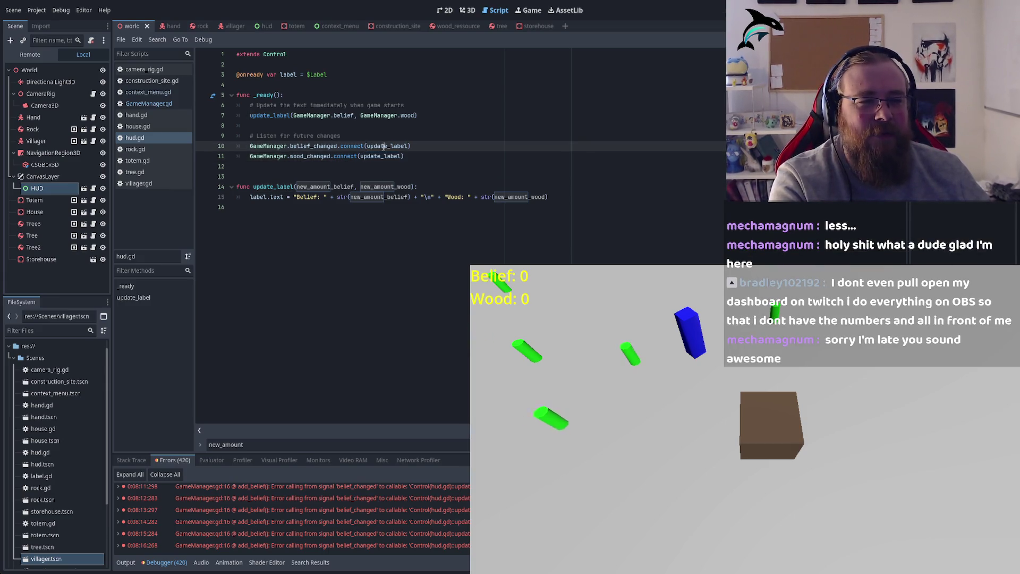
{"action": "key", "text": "Down"}
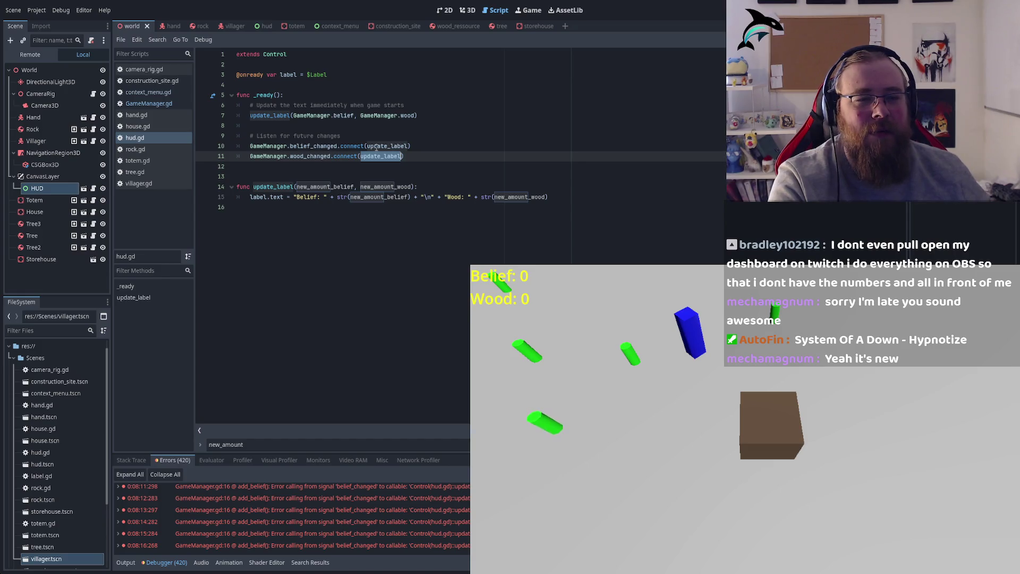
{"action": "double_click", "coordinate": [377, 146]}
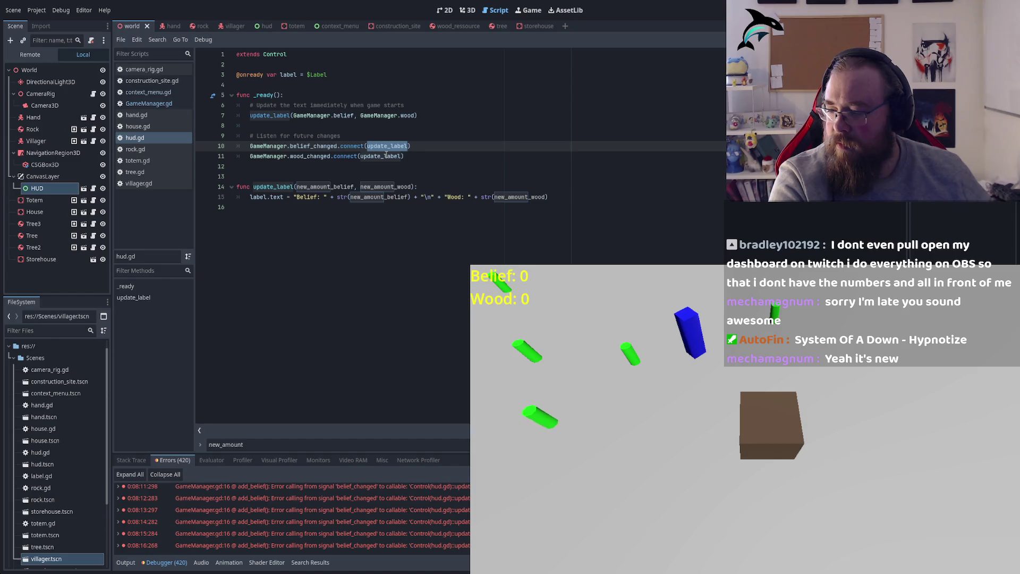
{"action": "left_click", "coordinate": [386, 116]}
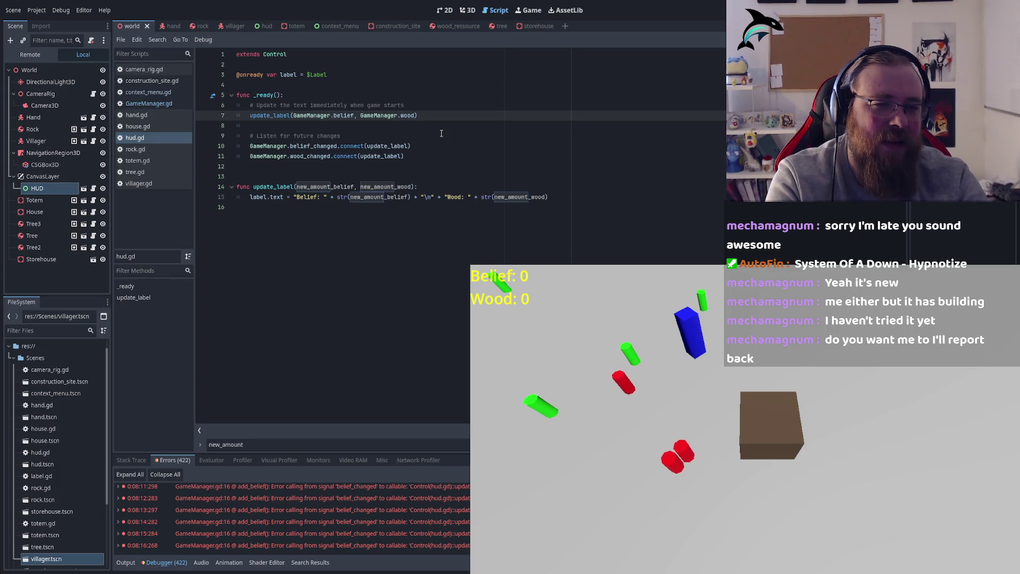
{"action": "triple_click", "coordinate": [441, 146]}
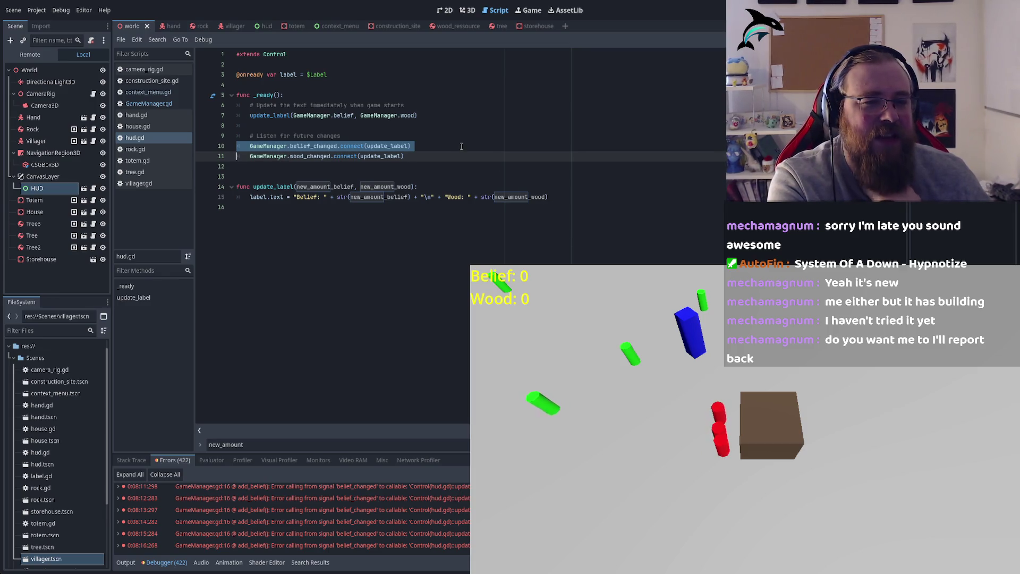
{"action": "double_click", "coordinate": [352, 146]}
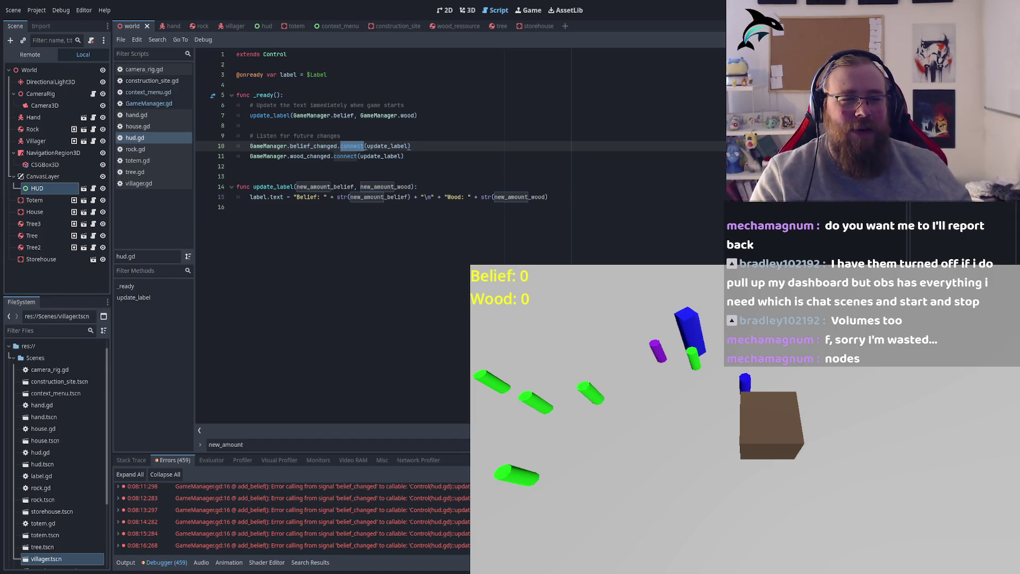
{"action": "left_click", "coordinate": [344, 157]}
{"action": "double_click", "coordinate": [310, 157]}
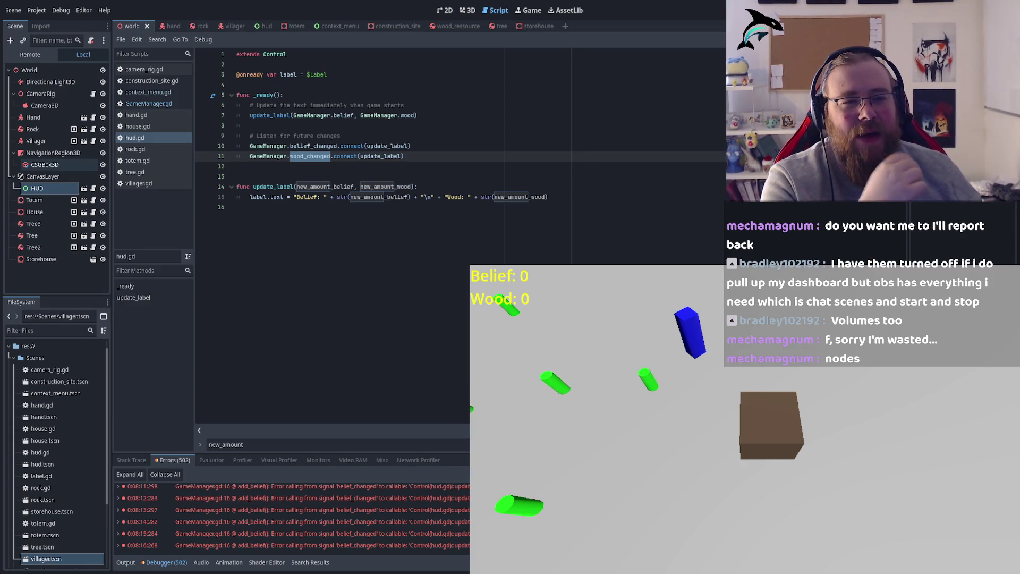
{"action": "double_click", "coordinate": [346, 156]}
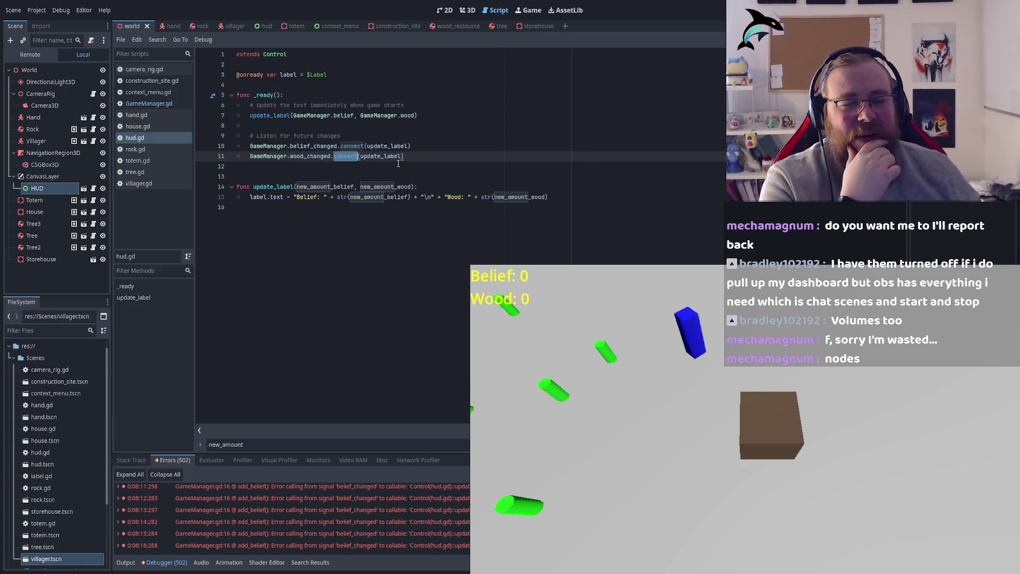
Check the belief_changed and update_label connect lines in hud.gd, then open rock.gd and select its code.
{"action": "double_click", "coordinate": [313, 146]}
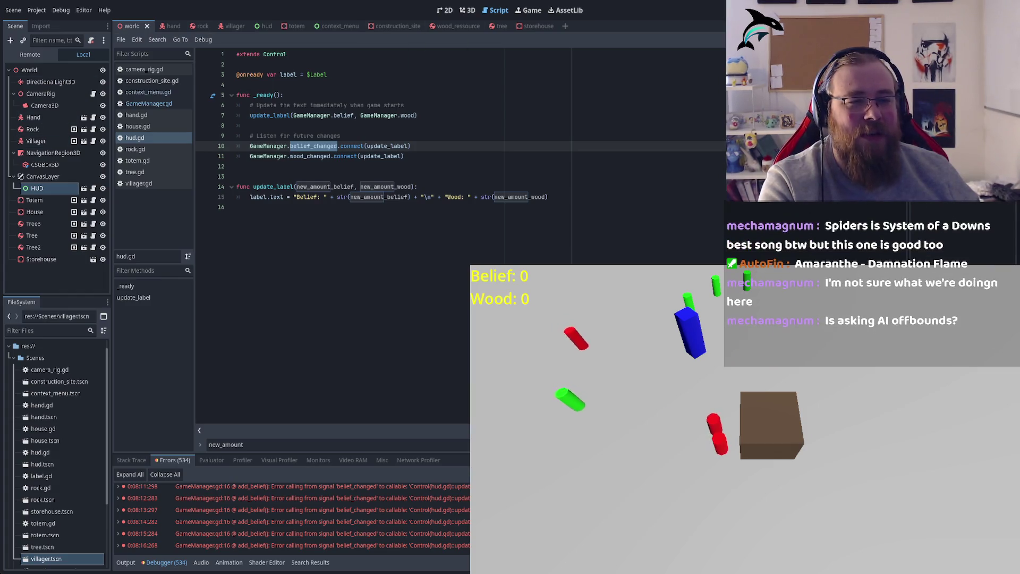
{"action": "double_click", "coordinate": [380, 156]}
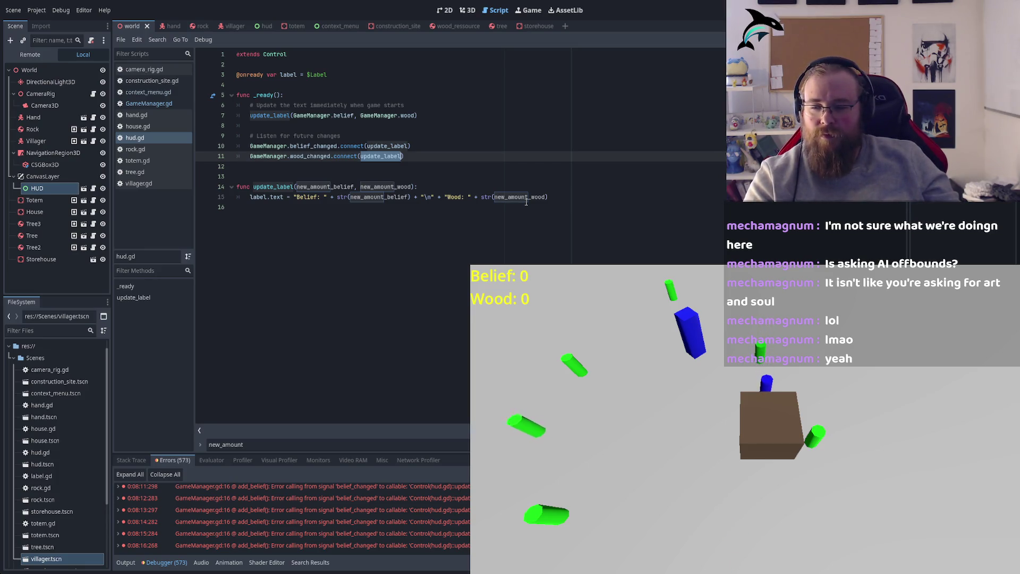
{"action": "double_click", "coordinate": [376, 146]}
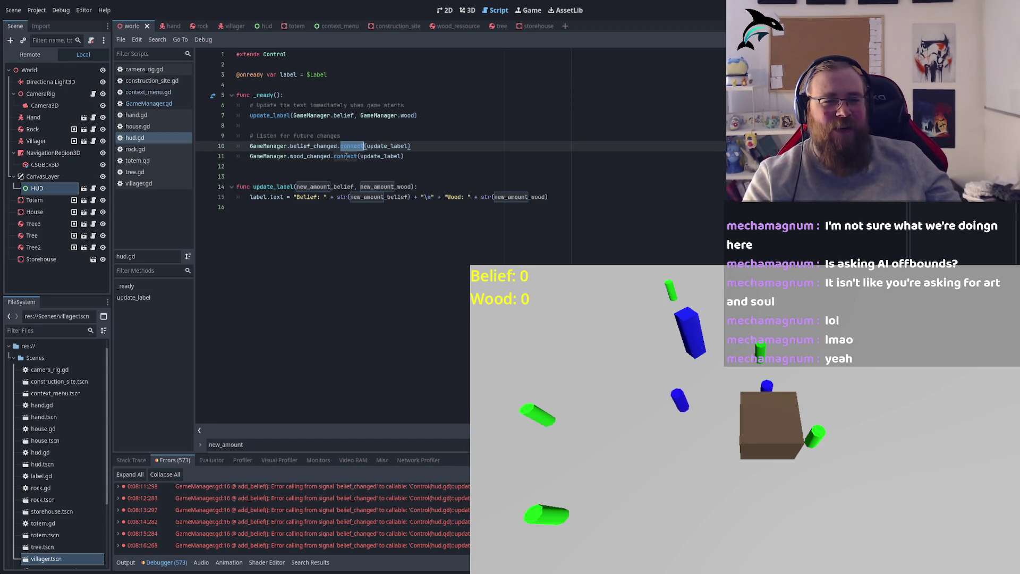
{"action": "double_click", "coordinate": [313, 146]}
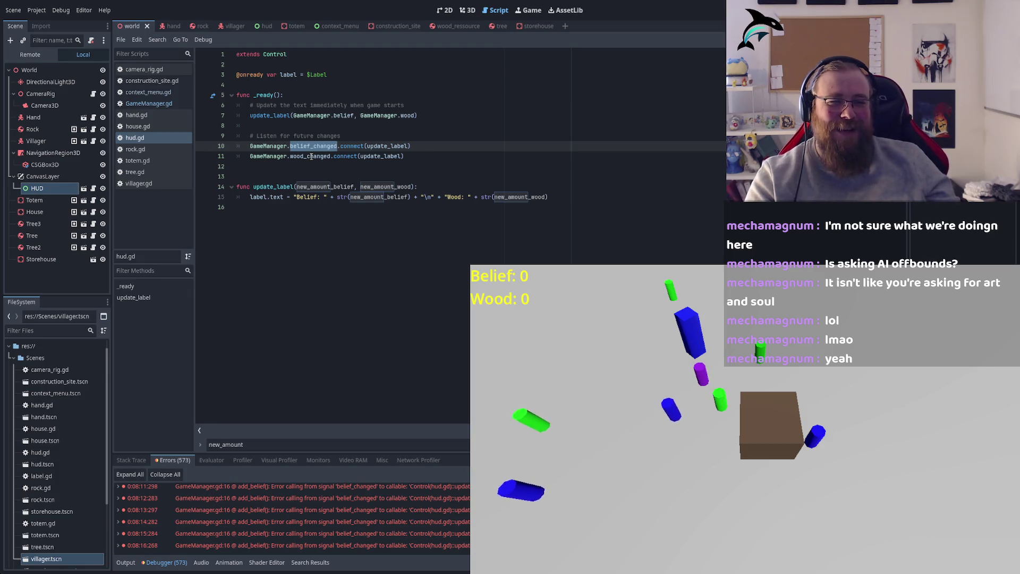
{"action": "left_click", "coordinate": [134, 150]}
{"action": "key", "text": "ctrl+a"}
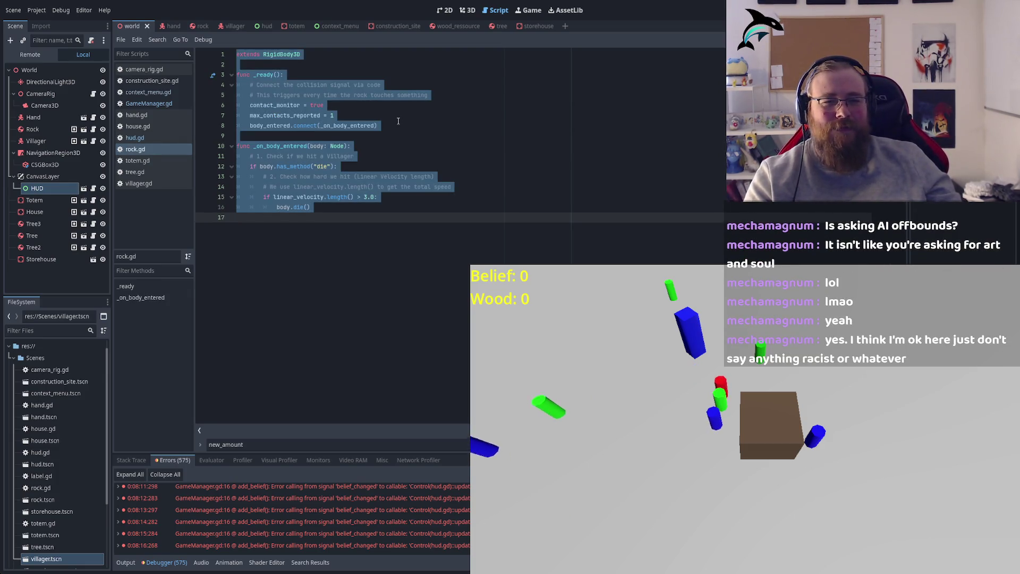
Open totem.gd and review its connect calls to _on_body_exited and _on_timer_timeout.
{"action": "left_click", "coordinate": [380, 135]}
{"action": "left_click", "coordinate": [159, 161]}
{"action": "key", "text": "ctrl+a"}
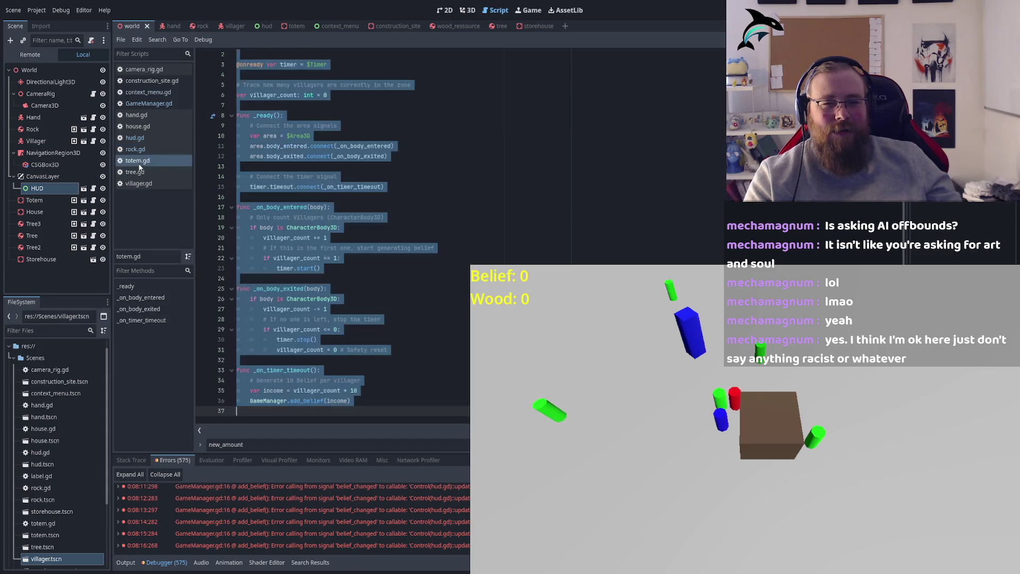
{"action": "left_click", "coordinate": [287, 150]}
{"action": "scroll", "coordinate": [369, 198], "scroll_direction": "up", "scroll_amount": 1}
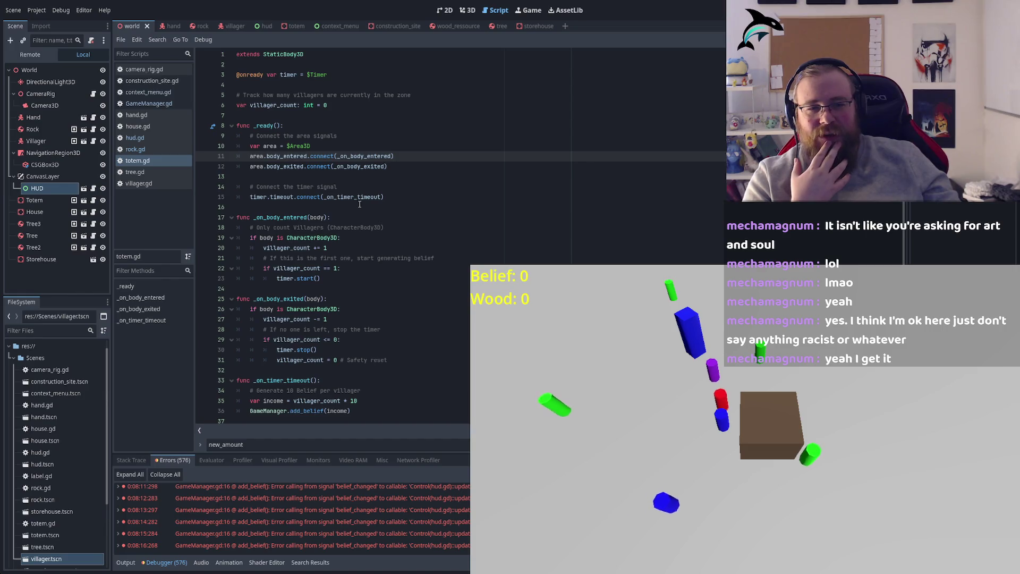
{"action": "double_click", "coordinate": [374, 167]}
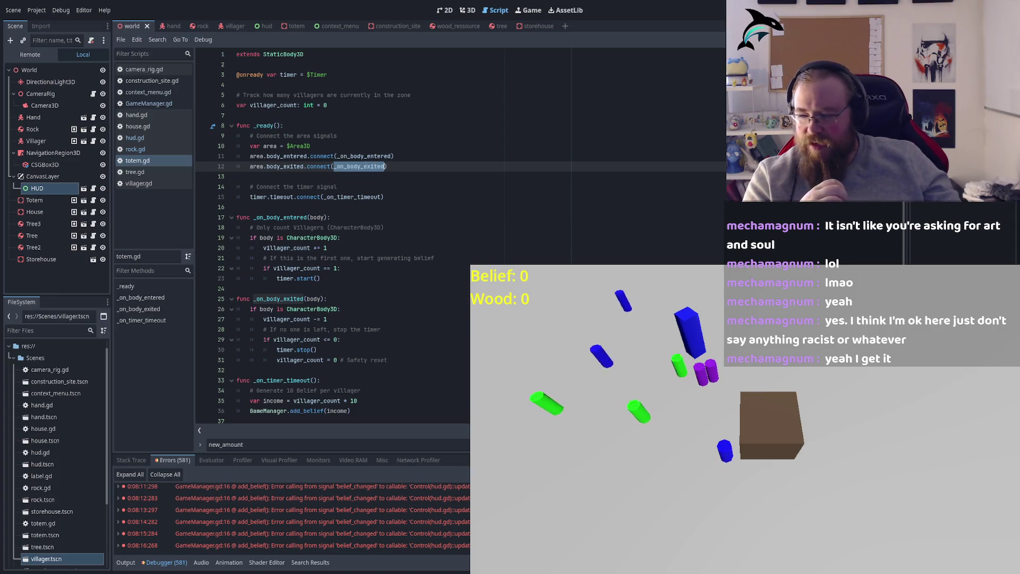
{"action": "double_click", "coordinate": [321, 156]}
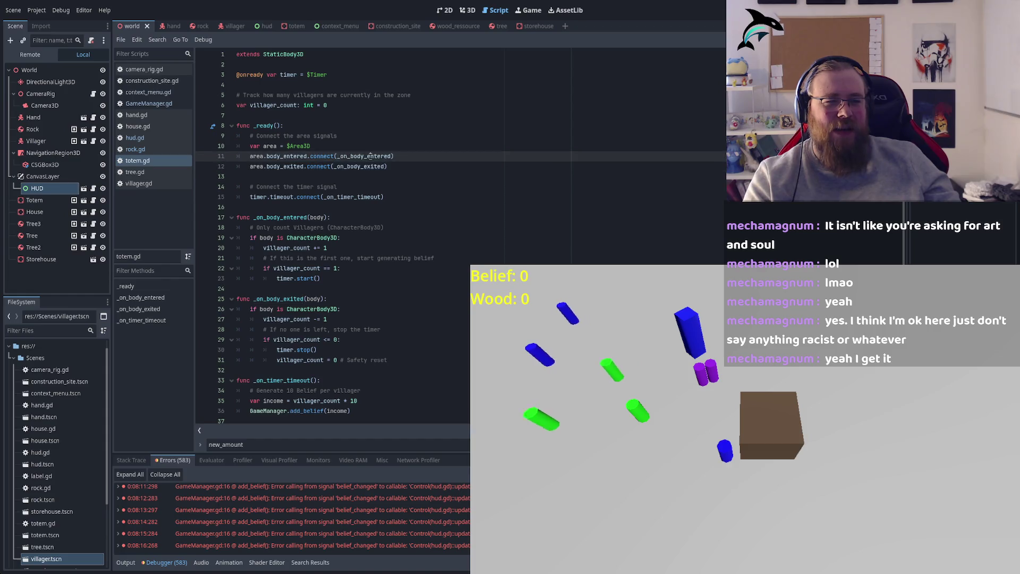
{"action": "double_click", "coordinate": [352, 197]}
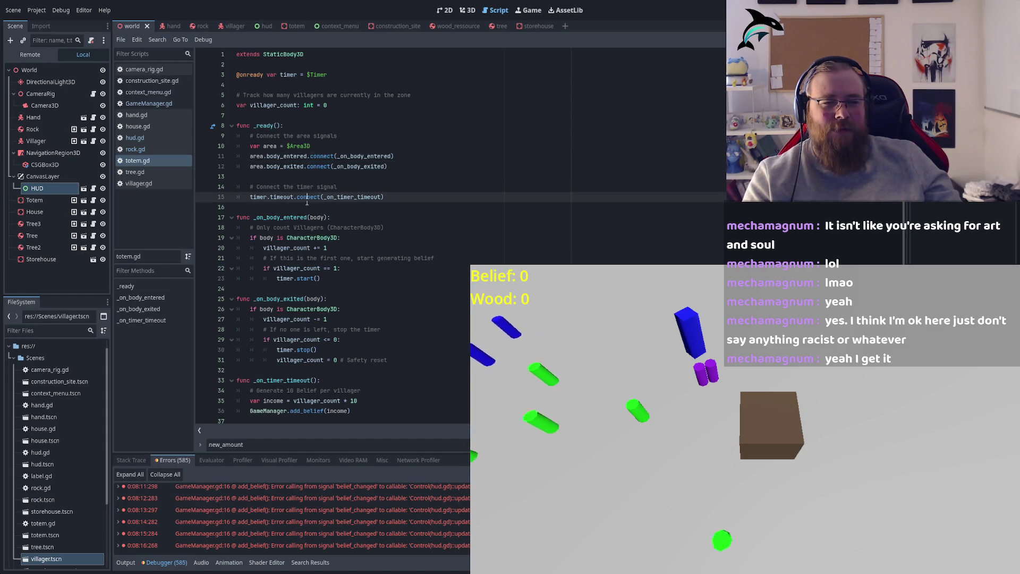
Inspect totem.gd's _on_body_entered, _on_body_exited and _on_timer_timeout functions and their villager_count checks.
{"action": "scroll", "coordinate": [404, 223], "scroll_direction": "down", "scroll_amount": 1}
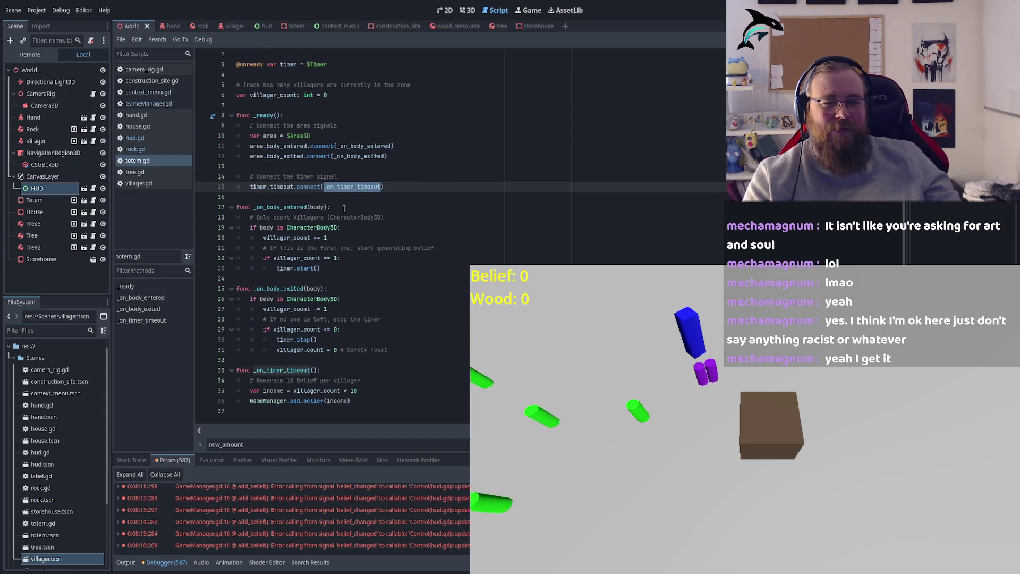
{"action": "double_click", "coordinate": [272, 206]}
{"action": "double_click", "coordinate": [287, 288]}
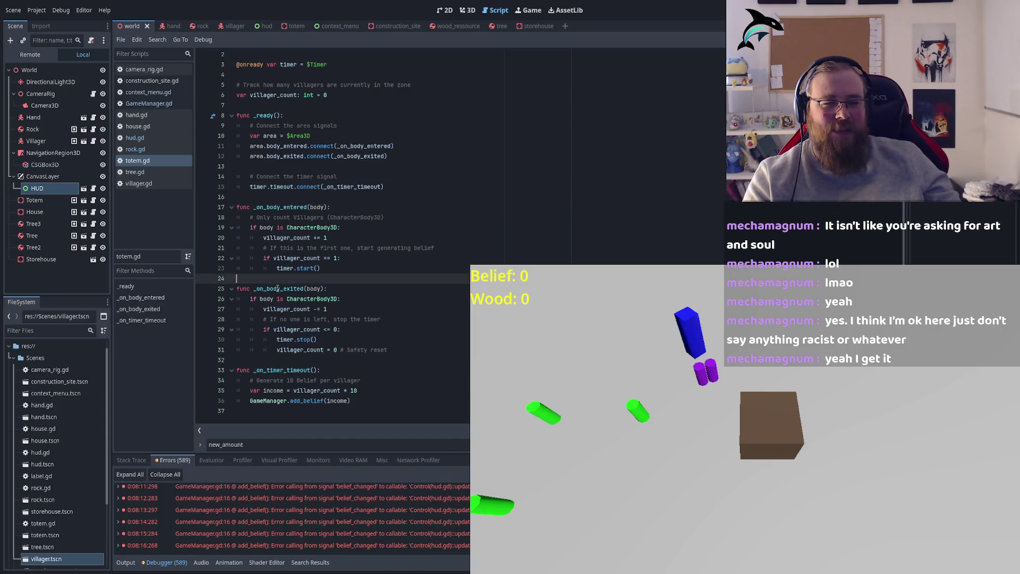
{"action": "double_click", "coordinate": [287, 309]}
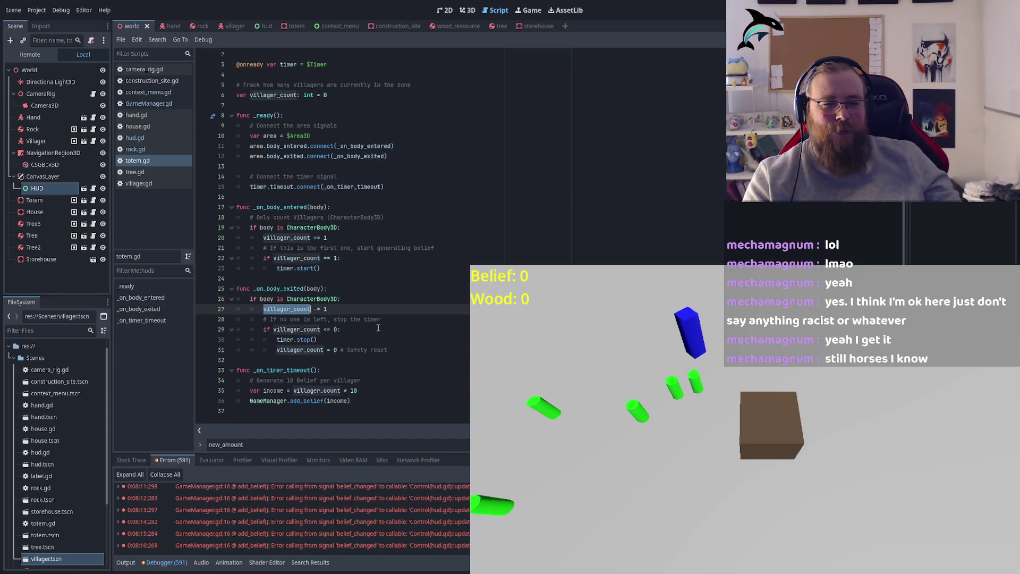
{"action": "left_click", "coordinate": [296, 330]}
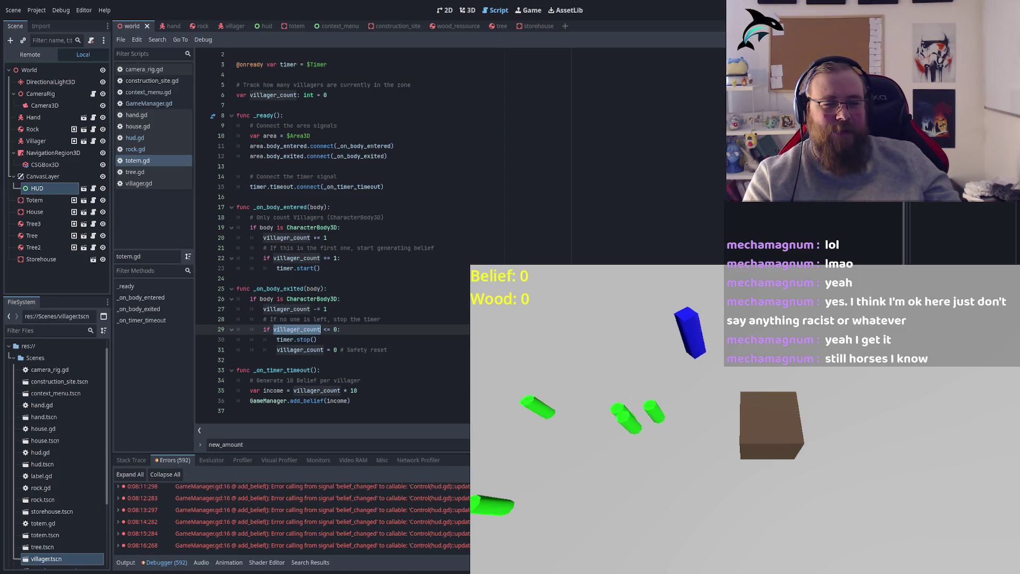
{"action": "double_click", "coordinate": [300, 349]}
{"action": "double_click", "coordinate": [287, 370]}
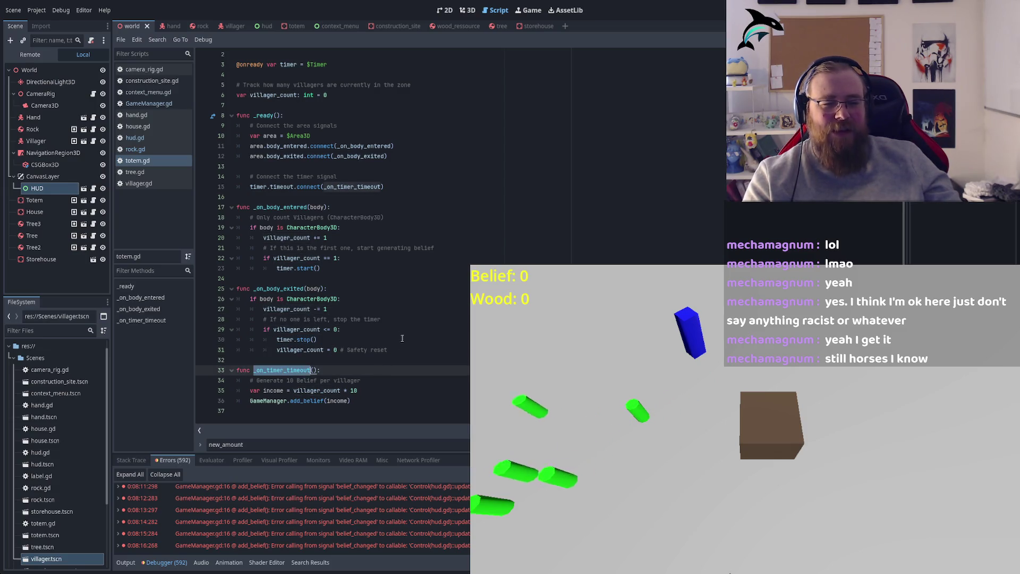
Recheck the body_entered and body_exited connections, then view the context_menu scene and GameManager.gd.
{"action": "scroll", "coordinate": [349, 189], "scroll_direction": "up", "scroll_amount": 1}
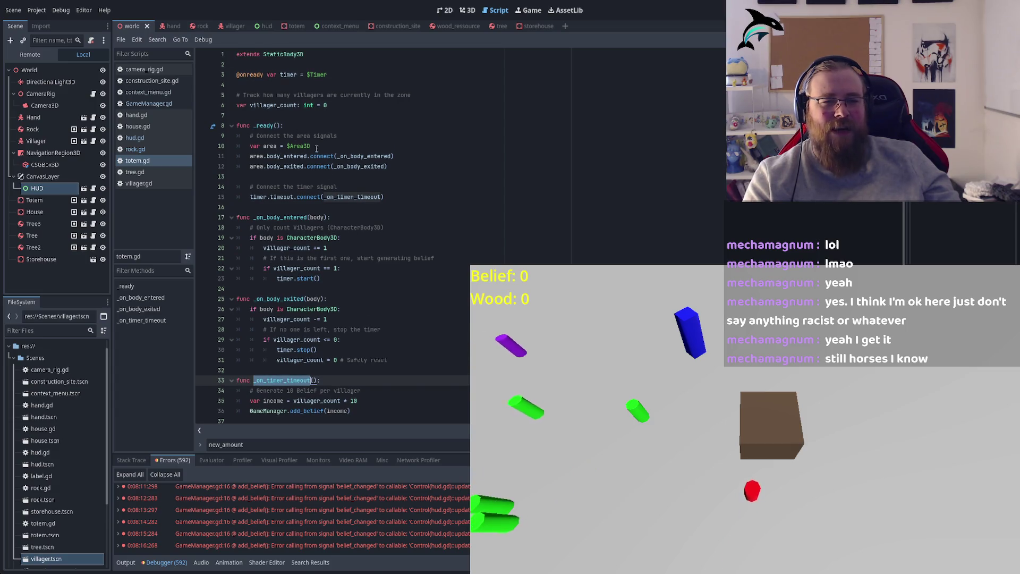
{"action": "double_click", "coordinate": [276, 156]}
{"action": "double_click", "coordinate": [283, 167]}
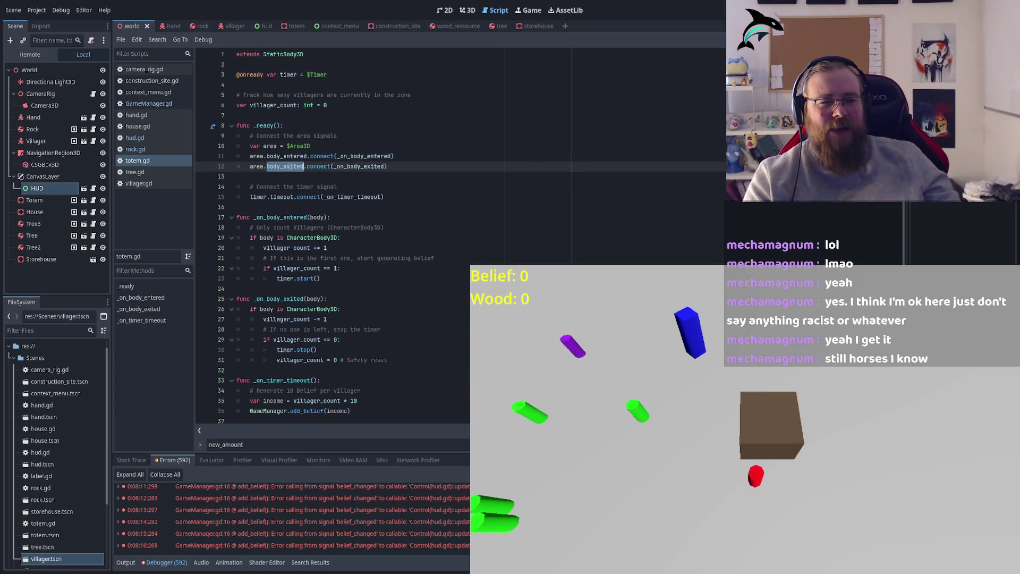
{"action": "left_click", "coordinate": [322, 166]}
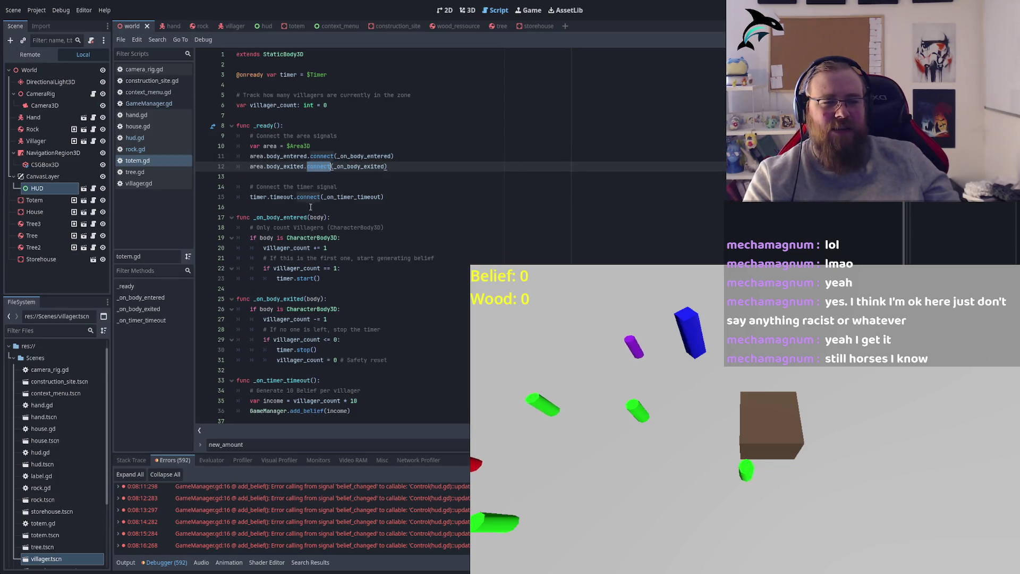
{"action": "key", "text": "Down"}
{"action": "key", "text": "Down"}
{"action": "key", "text": "Down"}
{"action": "scroll", "coordinate": [321, 236], "scroll_direction": "down", "scroll_amount": 1}
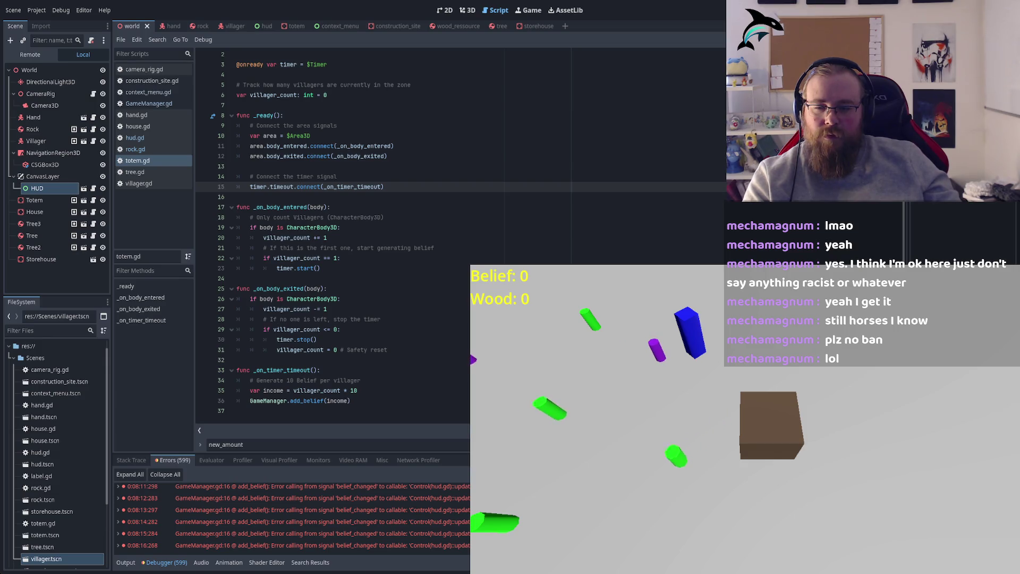
{"action": "left_click", "coordinate": [276, 288]}
{"action": "double_click", "coordinate": [276, 288]}
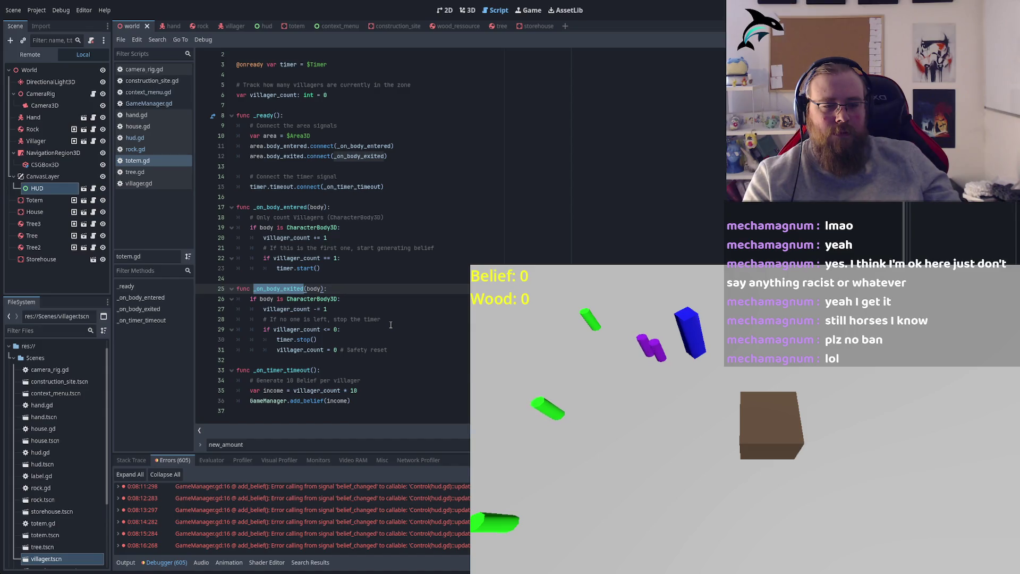
{"action": "scroll", "coordinate": [405, 273], "scroll_direction": "up", "scroll_amount": 1}
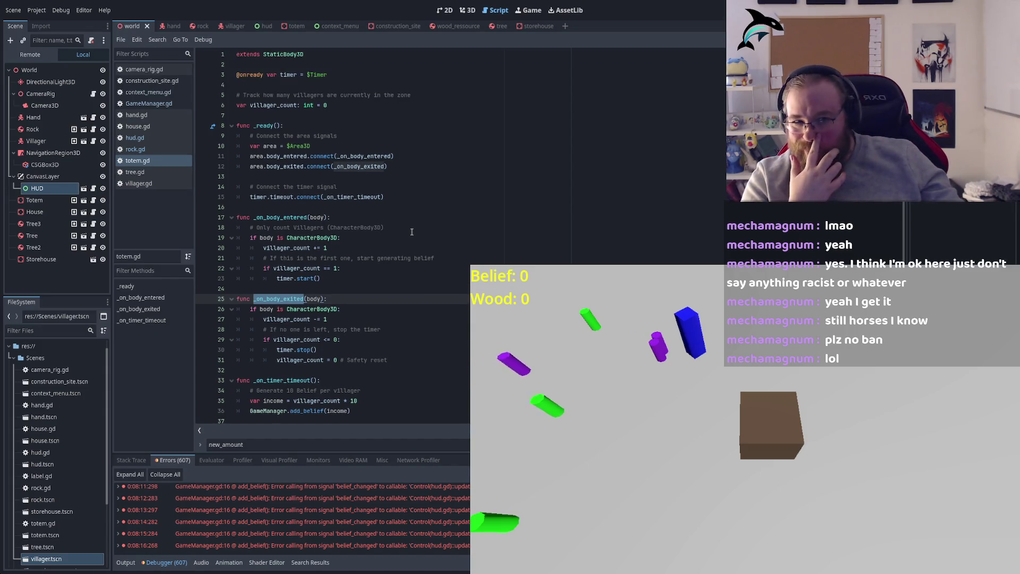
{"action": "left_click", "coordinate": [329, 25]}
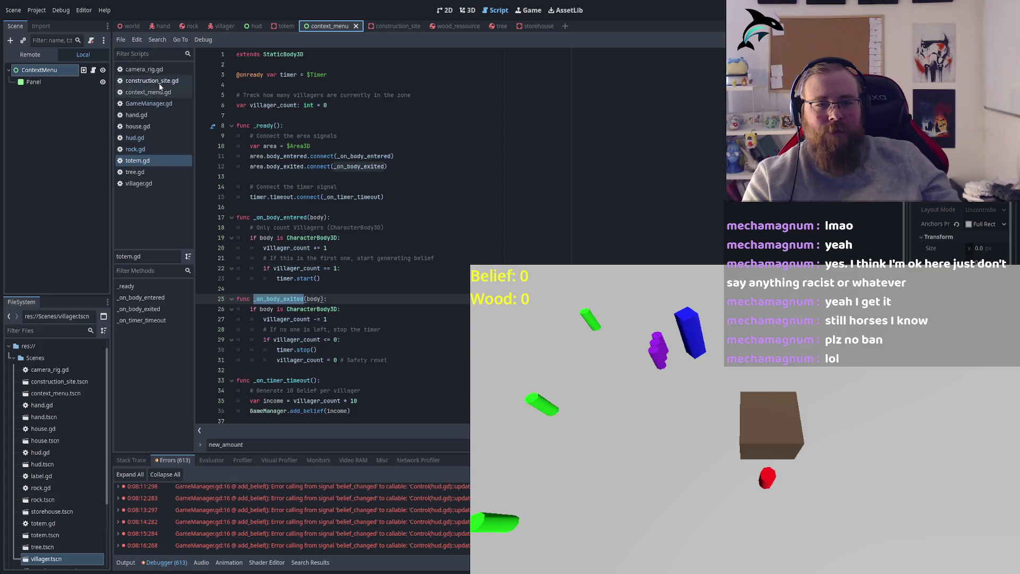
{"action": "left_click", "coordinate": [150, 104]}
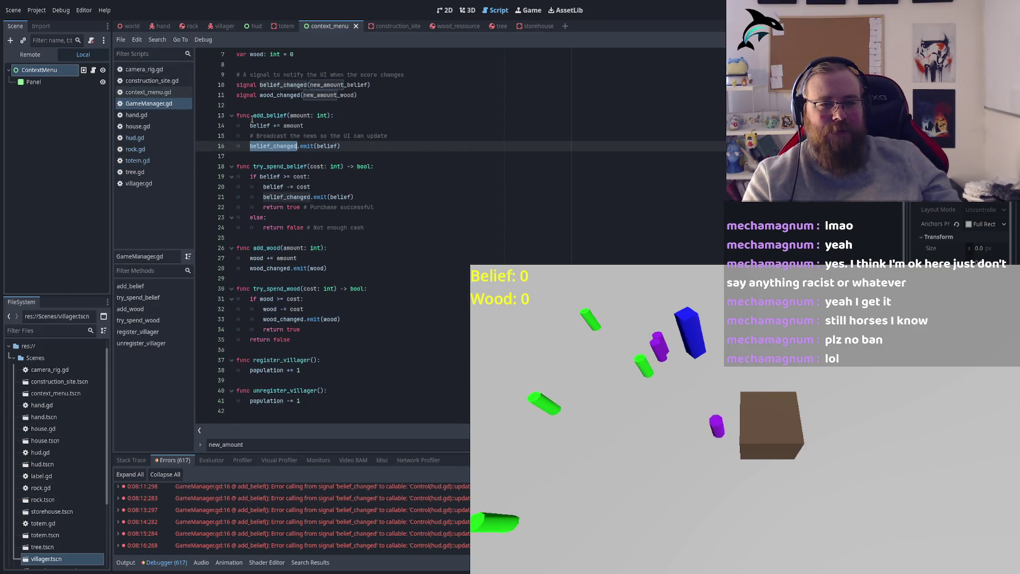
{"action": "double_click", "coordinate": [269, 116]}
{"action": "double_click", "coordinate": [298, 147]}
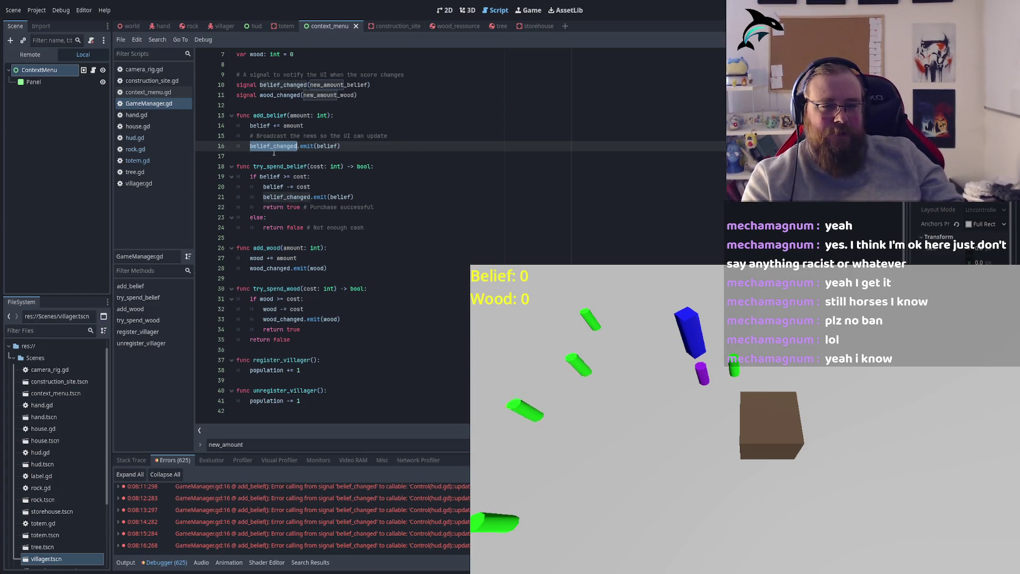
{"action": "double_click", "coordinate": [329, 146]}
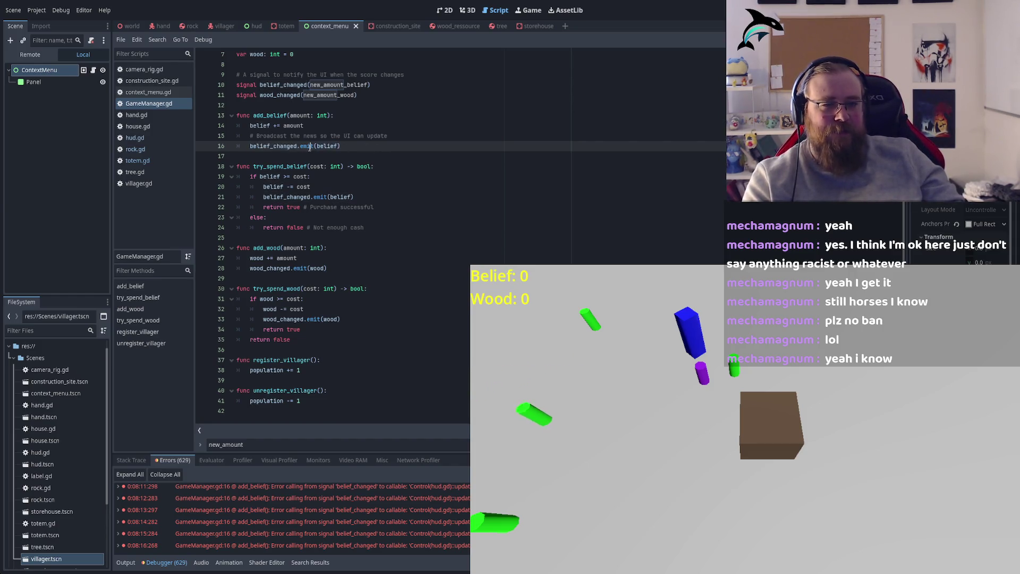
{"action": "triple_click", "coordinate": [293, 147]}
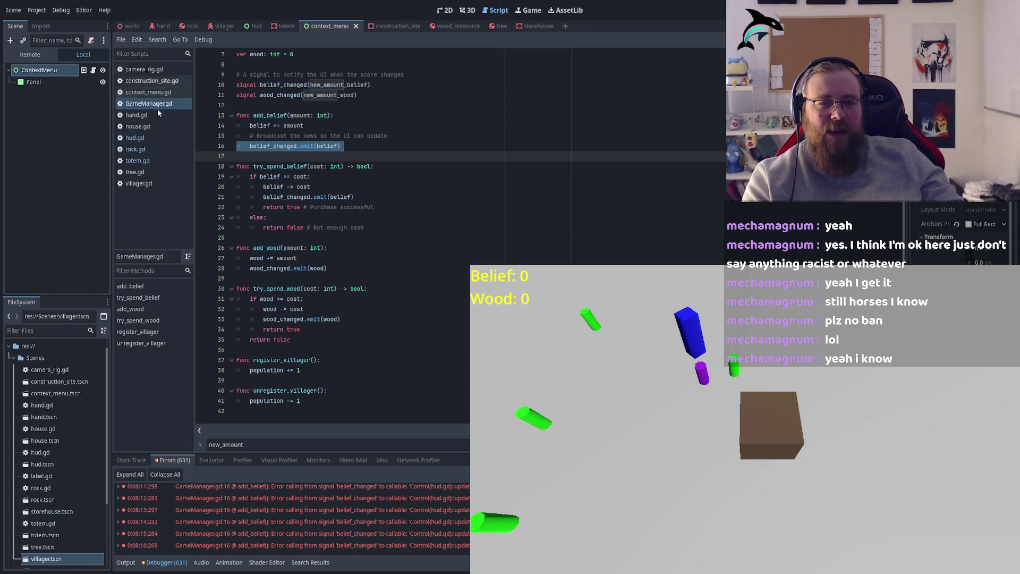
Open hud.gd and inspect the belief_changed/wood_changed connections and update_label's new_amount_belief and new_amount_wood parameters.
{"action": "left_click", "coordinate": [136, 139]}
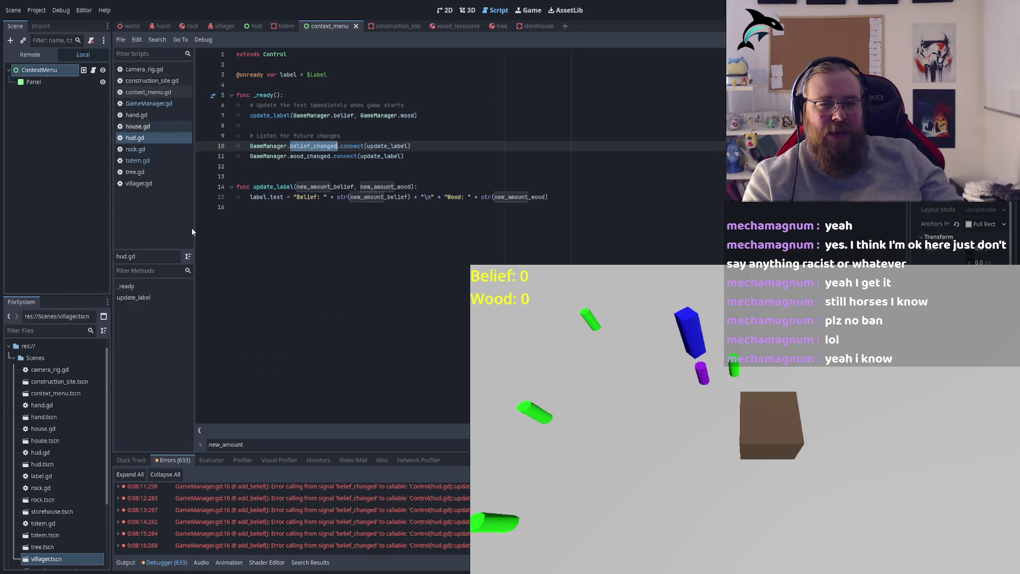
{"action": "double_click", "coordinate": [276, 188]}
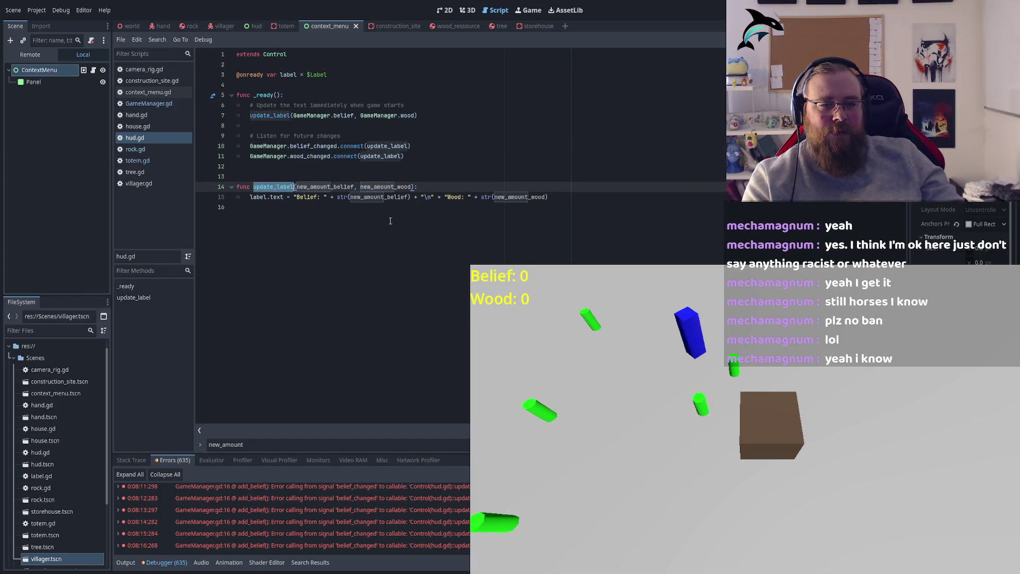
{"action": "left_click_drag", "start_coordinate": [253, 134], "coordinate": [364, 134]}
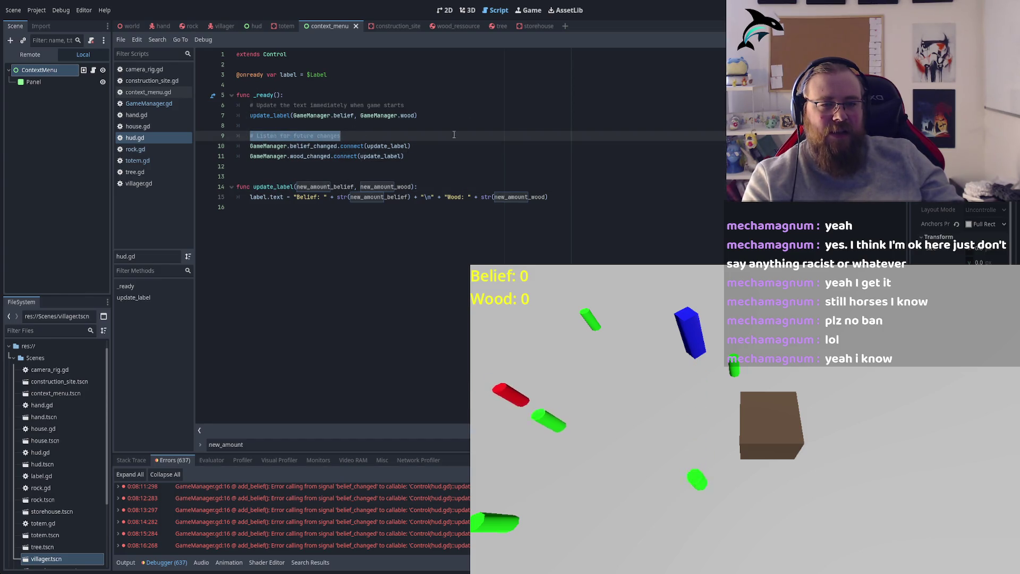
{"action": "mouse_move", "coordinate": [250, 187]}
{"action": "left_mouse_down"}
{"action": "mouse_move", "coordinate": [353, 186]}
{"action": "mouse_move", "coordinate": [236, 176]}
{"action": "left_mouse_up"}
{"action": "left_click_drag", "start_coordinate": [553, 193], "coordinate": [550, 198]}
{"action": "left_click", "coordinate": [323, 146]}
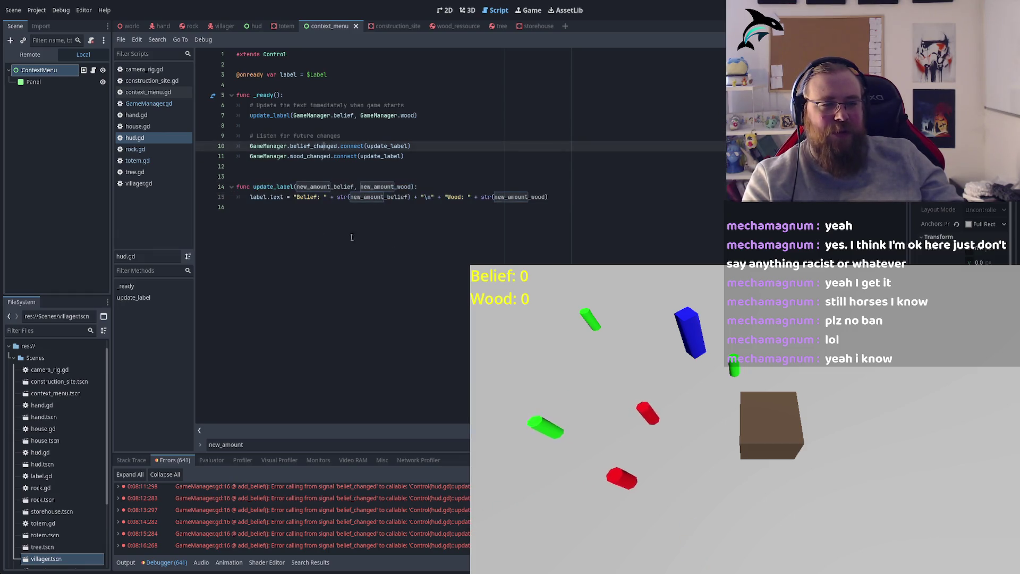
{"action": "double_click", "coordinate": [345, 186]}
{"action": "double_click", "coordinate": [385, 186]}
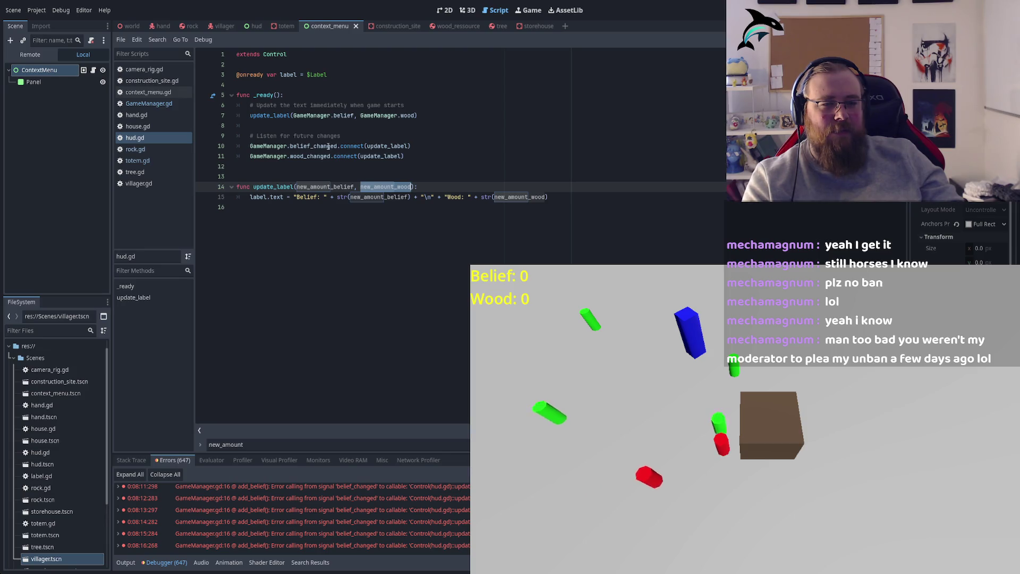
{"action": "double_click", "coordinate": [313, 146]}
{"action": "double_click", "coordinate": [309, 155]}
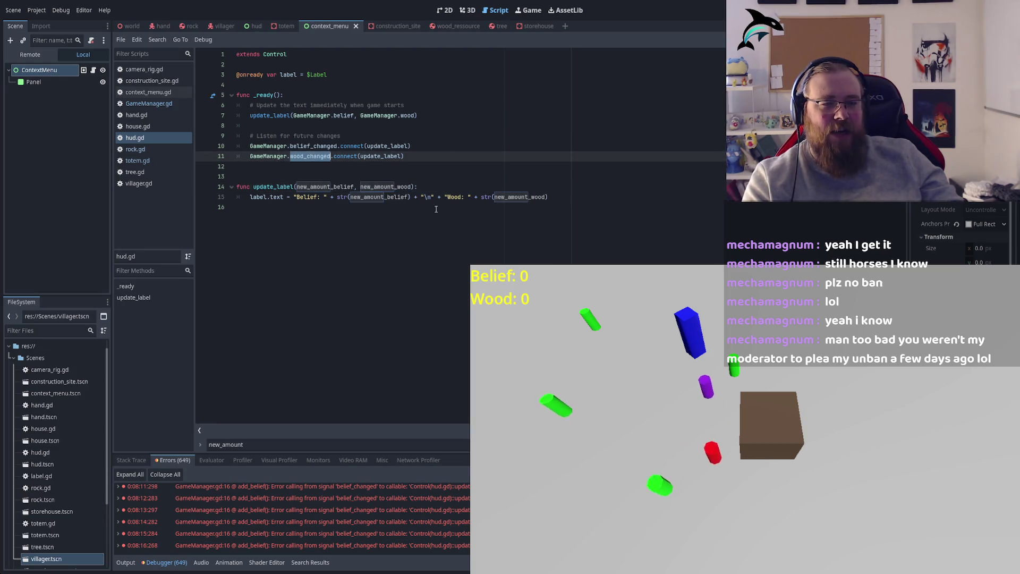
{"action": "double_click", "coordinate": [387, 145]}
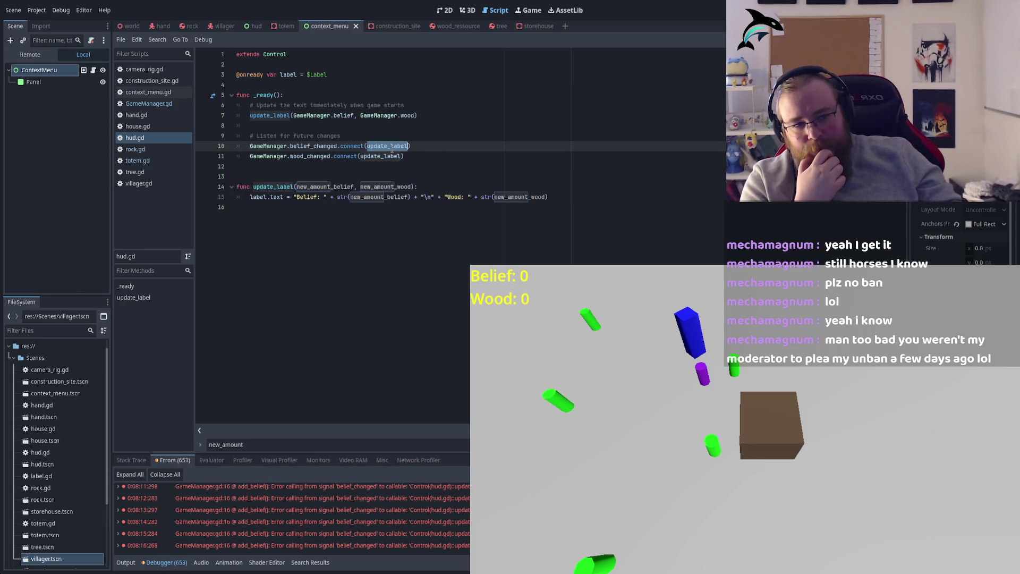
Connect belief_changed to update_belief and wood_changed to update_wood, then insert a blank line above update_label.
{"action": "type", "text": "update_wo"}
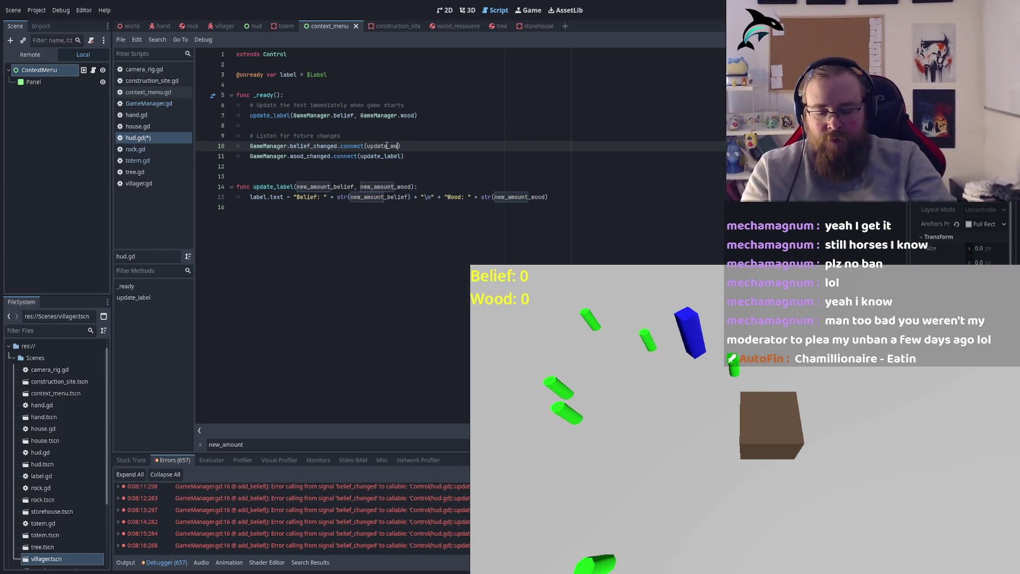
{"action": "type", "text": "od"}
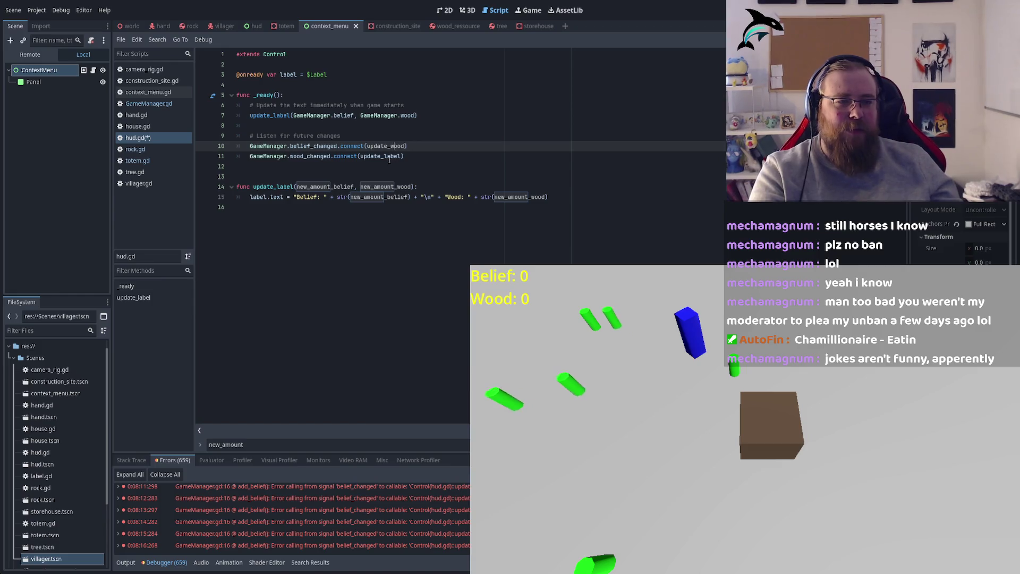
{"action": "double_click", "coordinate": [381, 157]}
{"action": "type", "text": "upd"}
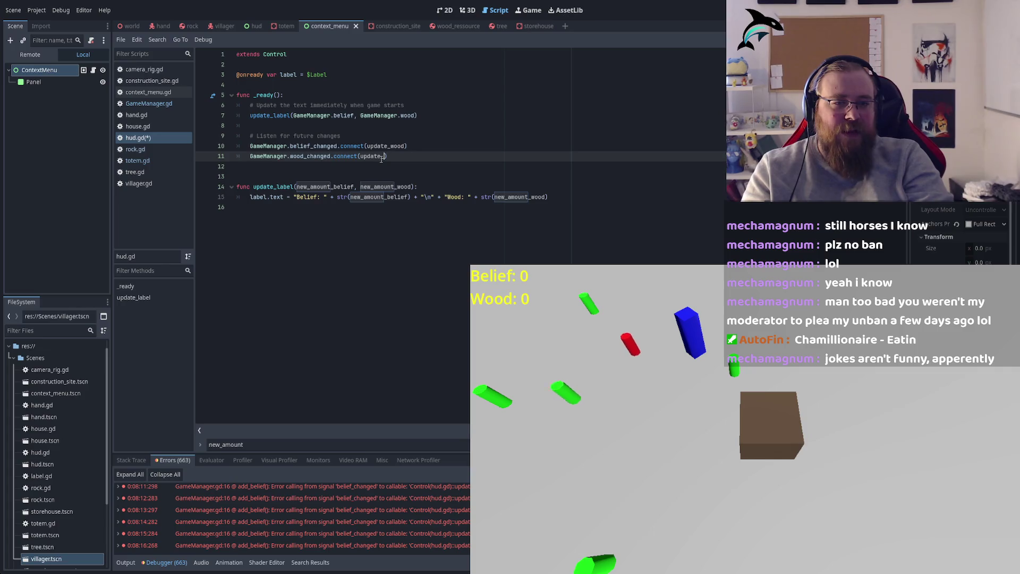
{"action": "key", "text": "BackSpace"}
{"action": "key", "text": "BackSpace"}
{"action": "type", "text": "wood"}
{"action": "left_click", "coordinate": [394, 145]}
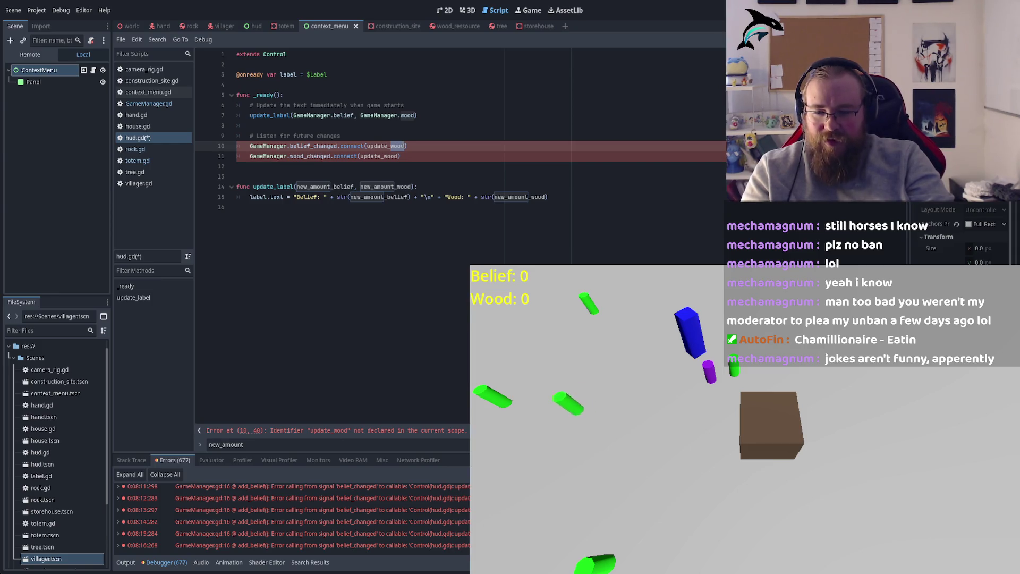
{"action": "type", "text": "belief"}
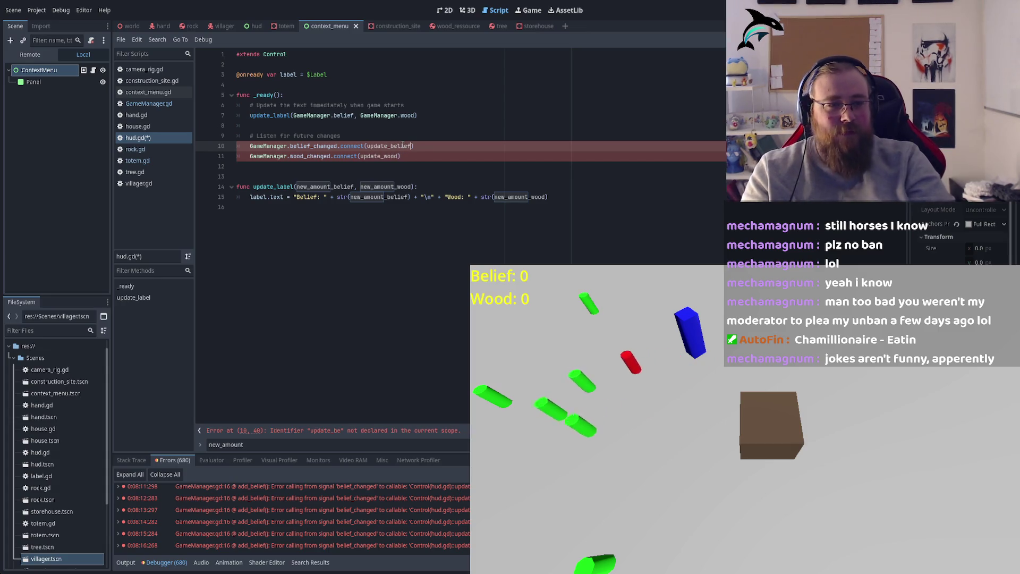
{"action": "left_click", "coordinate": [265, 176]}
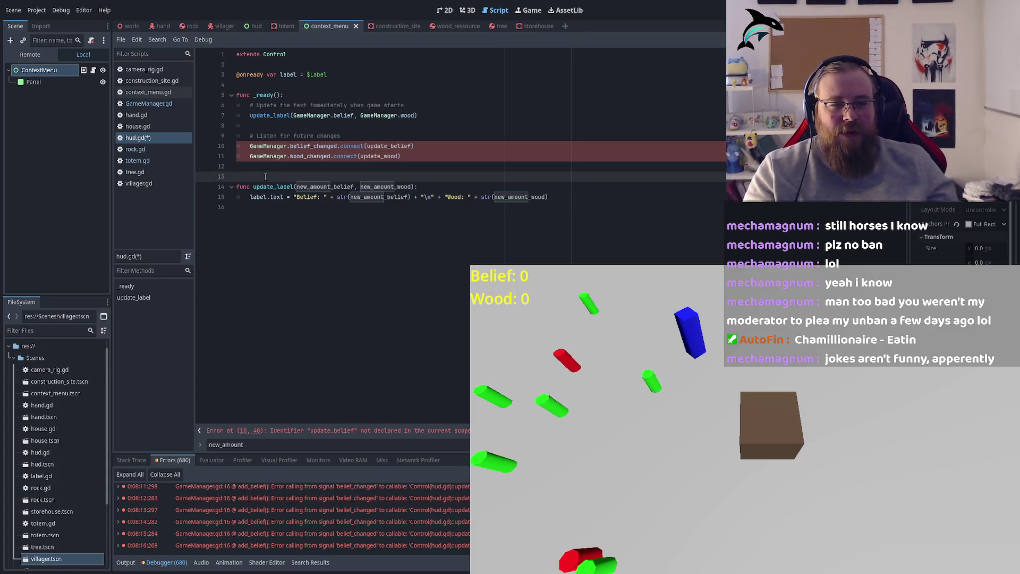
{"action": "key", "text": "Return"}
Declare func update_belief(new_amount): whose body calls update_label(new_amount).
{"action": "key", "text": "Up"}
{"action": "type", "text": "fun"}
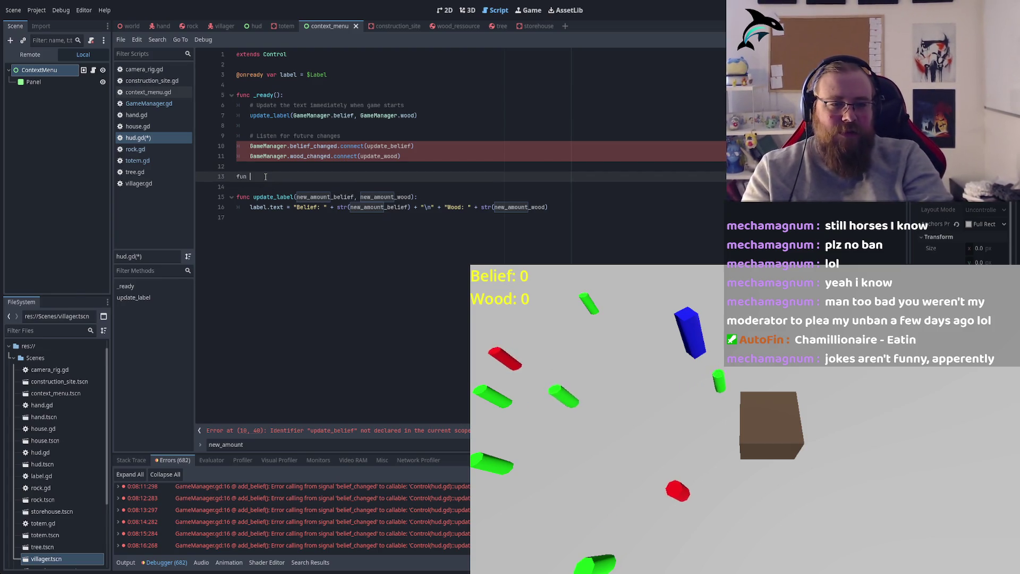
{"action": "type", "text": "c update_belief("}
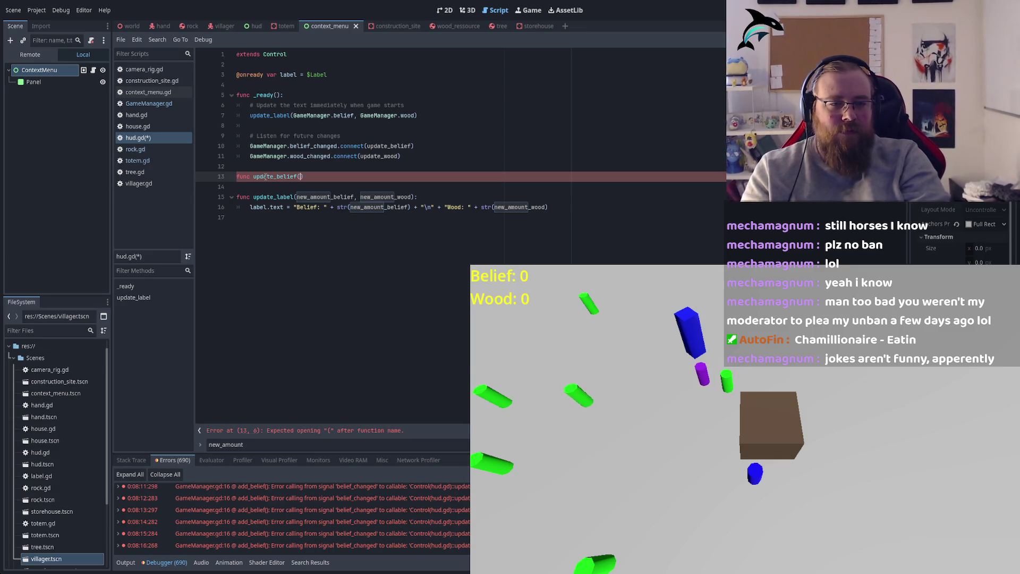
{"action": "type", "text": "n"}
{"action": "type", "text": ":"}
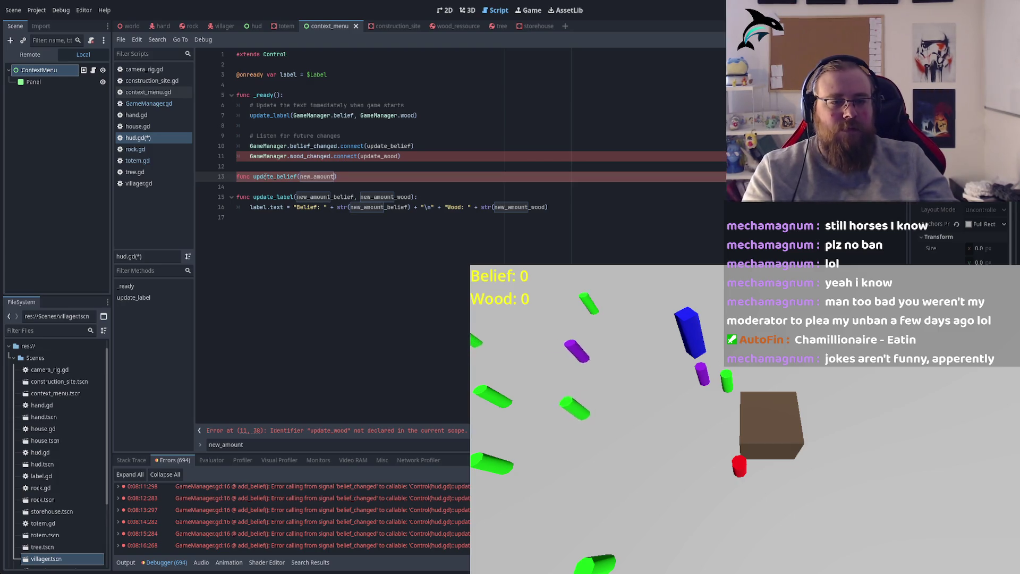
{"action": "type", "text": ":"}
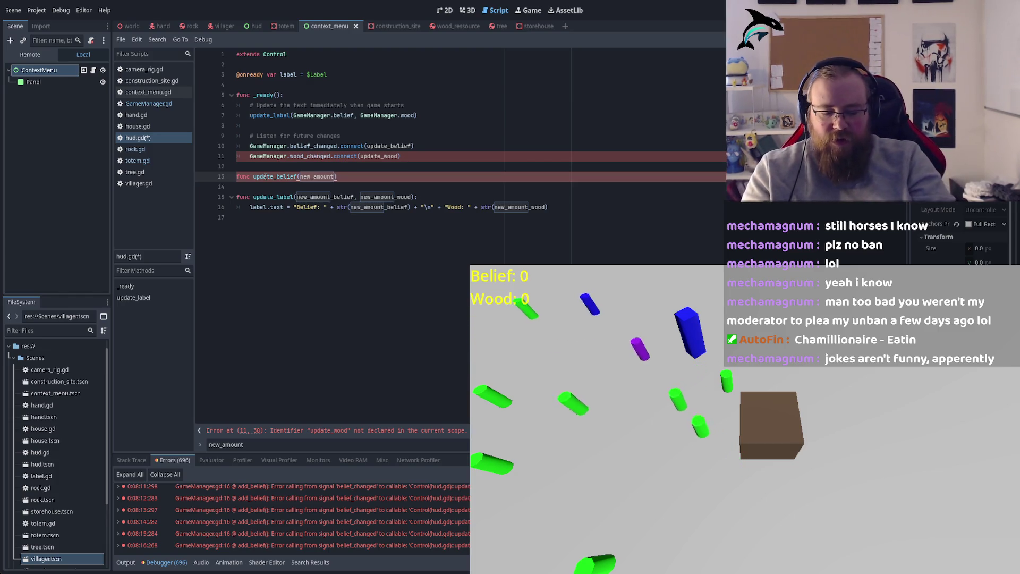
{"action": "key", "text": "Return"}
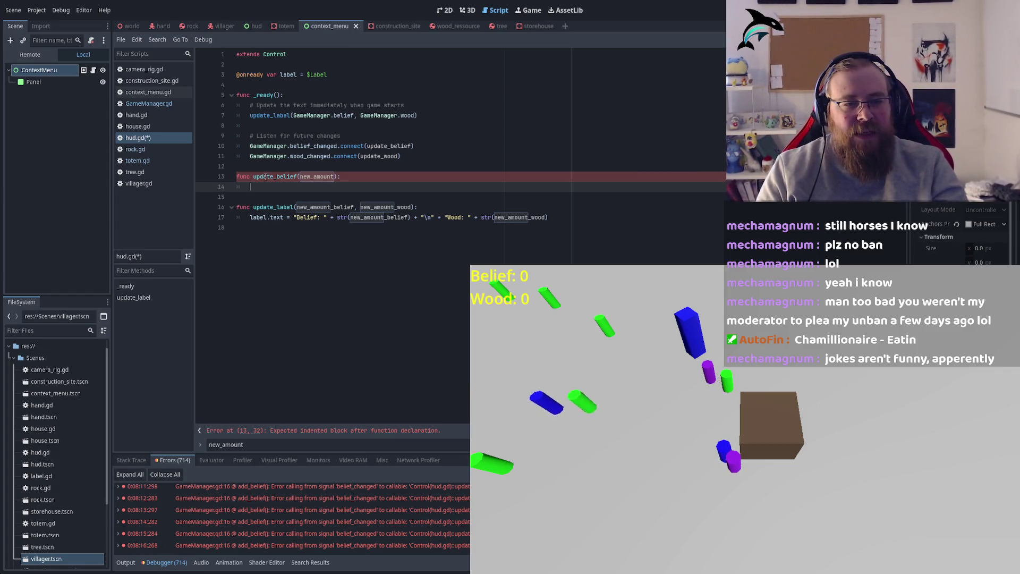
{"action": "type", "text": "update_label"}
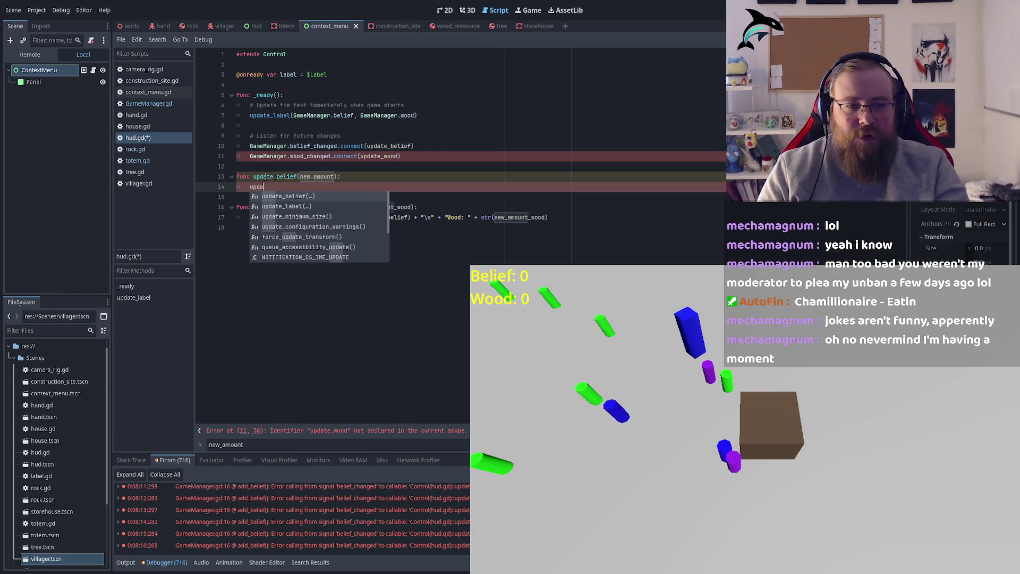
{"action": "key", "text": "Return"}
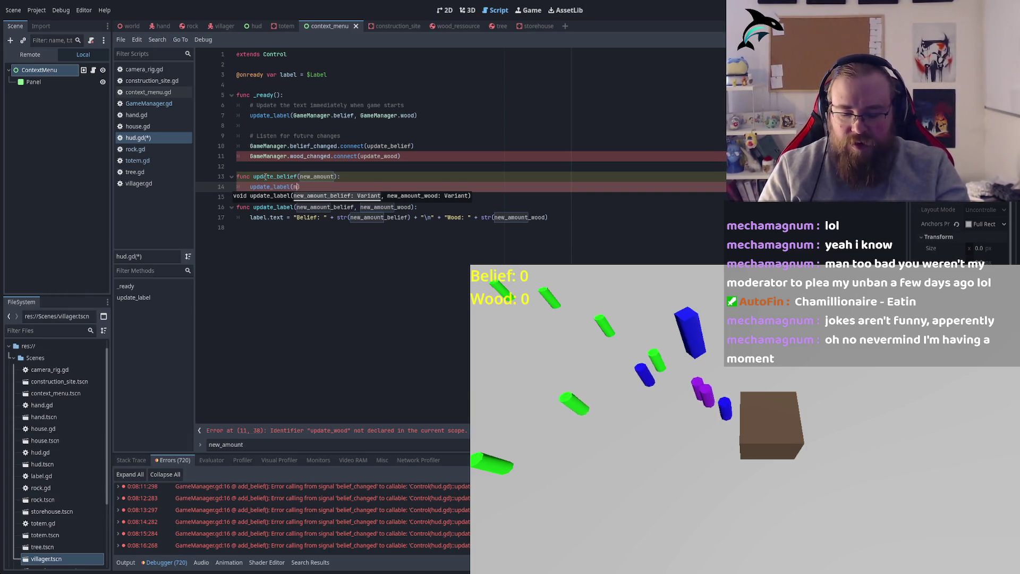
{"action": "type", "text": "new_amou"}
{"action": "key", "text": "Return"}
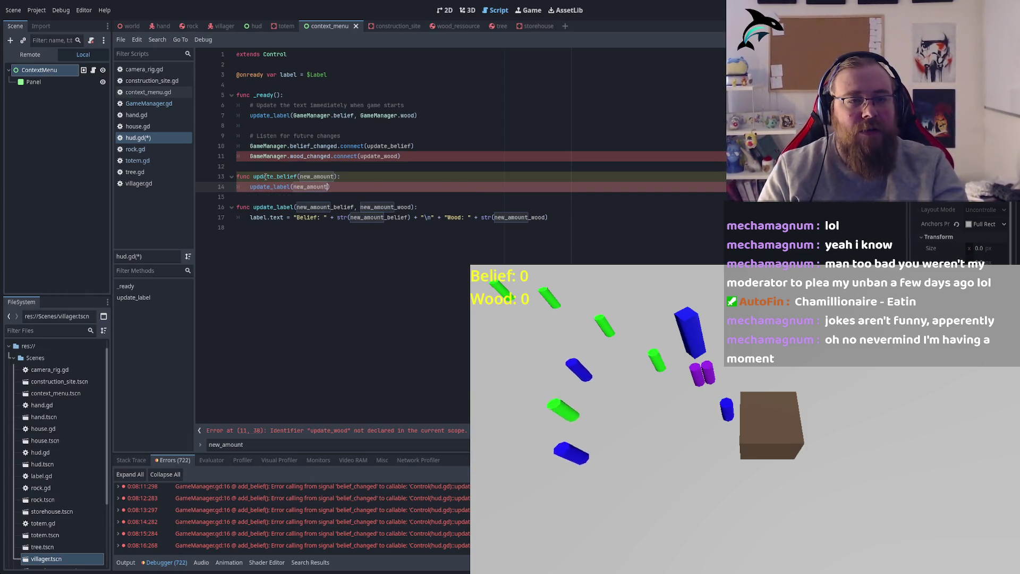
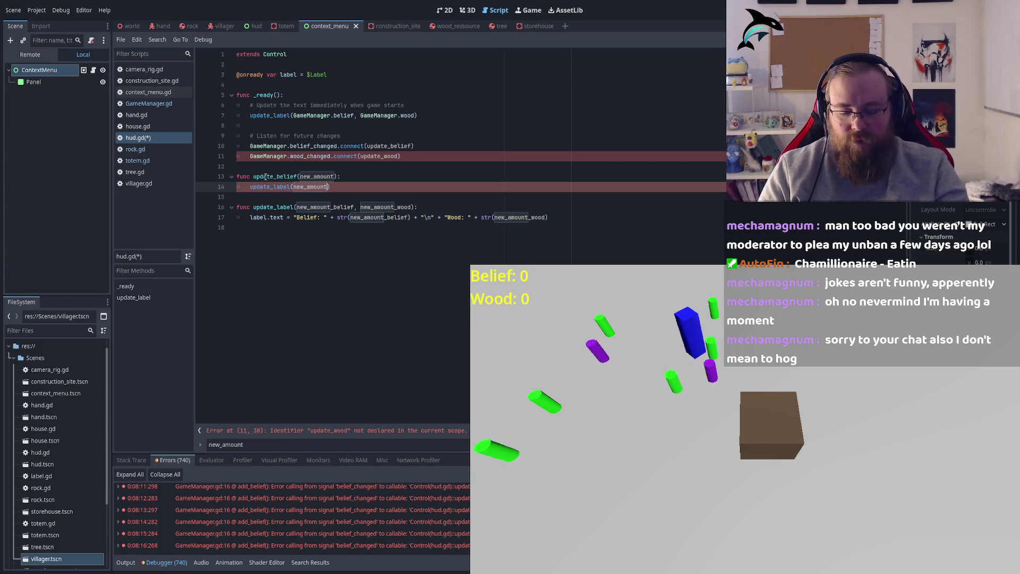
Add old_amount as a second argument to the update_label call on line 14.
{"action": "type", "text": ", "}
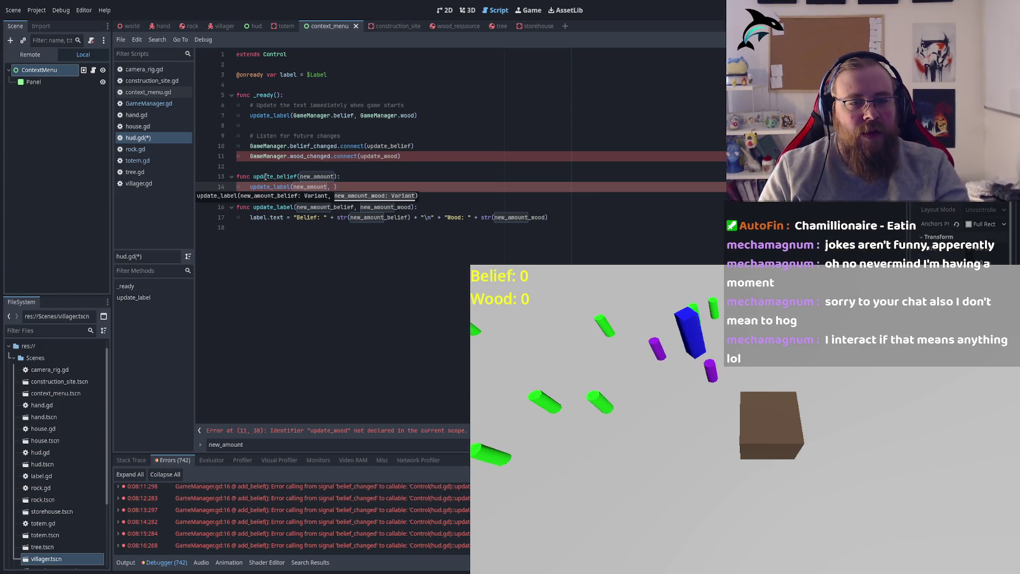
{"action": "type", "text": "old:"}
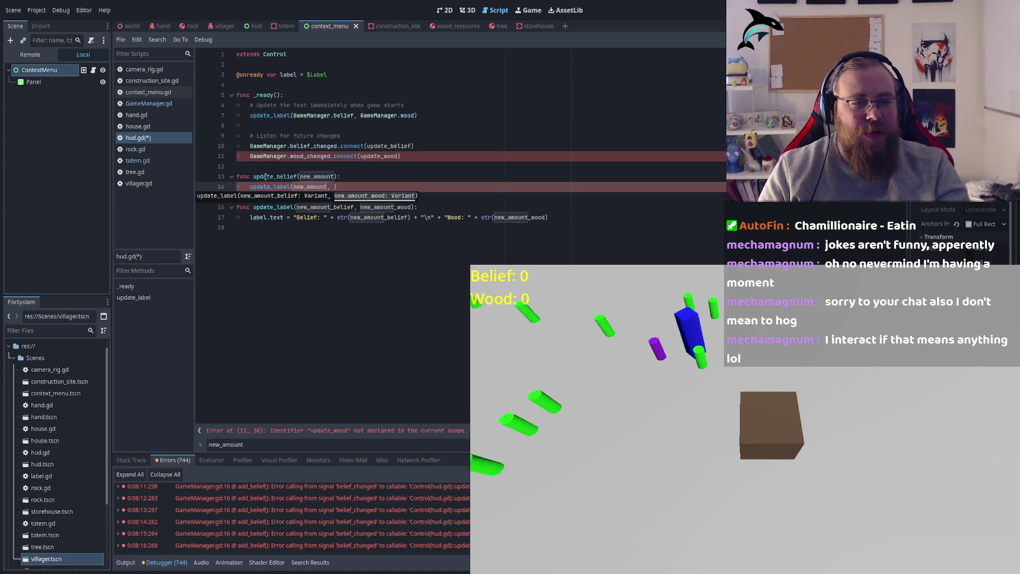
{"action": "type", "text": "amount"}
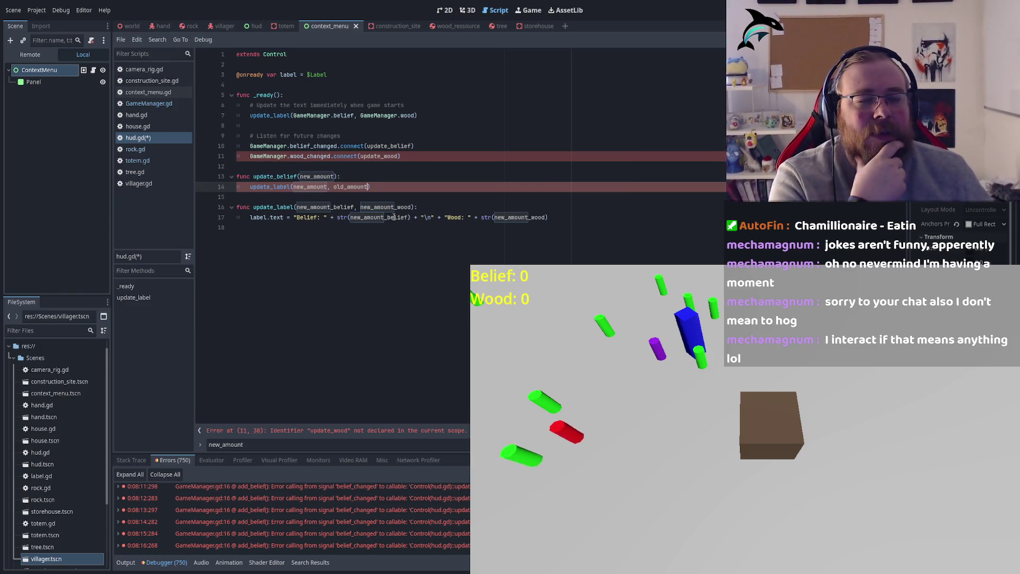
{"action": "double_click", "coordinate": [380, 156]}
{"action": "left_click", "coordinate": [384, 156]}
{"action": "double_click", "coordinate": [384, 156]}
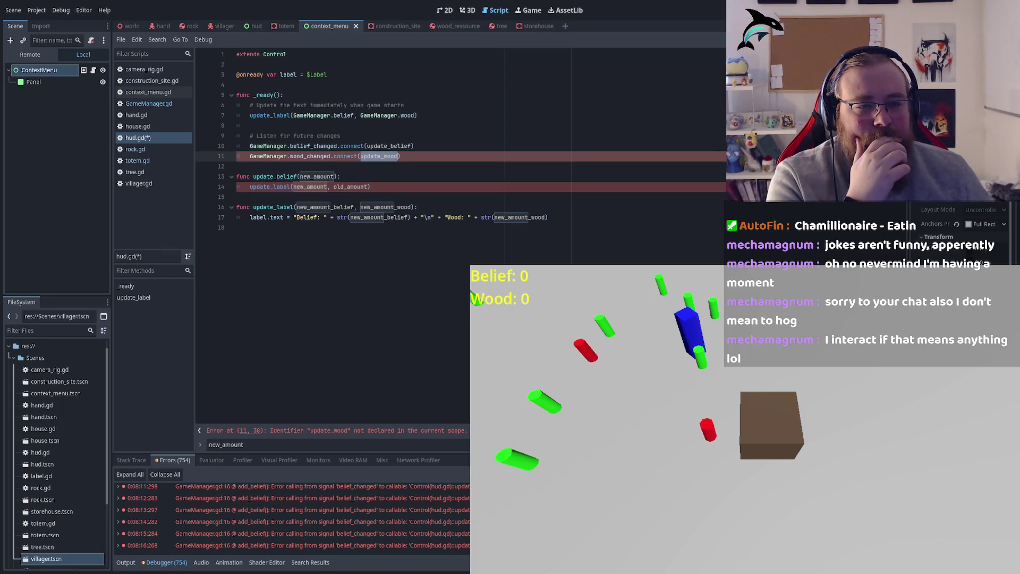
Select the whole update_belief function and duplicate it.
{"action": "double_click", "coordinate": [286, 177]}
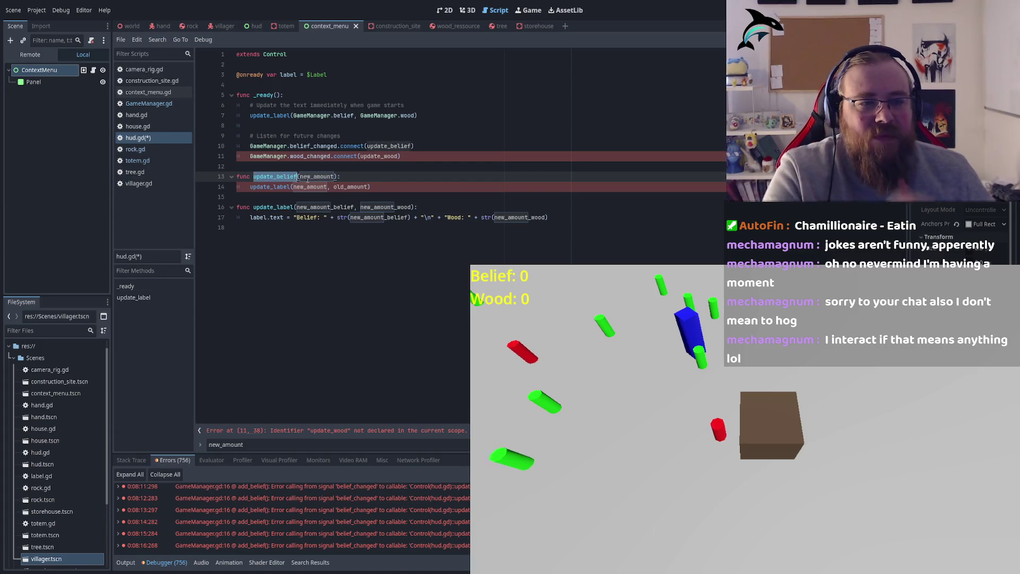
{"action": "left_click_drag", "start_coordinate": [372, 187], "coordinate": [225, 176]}
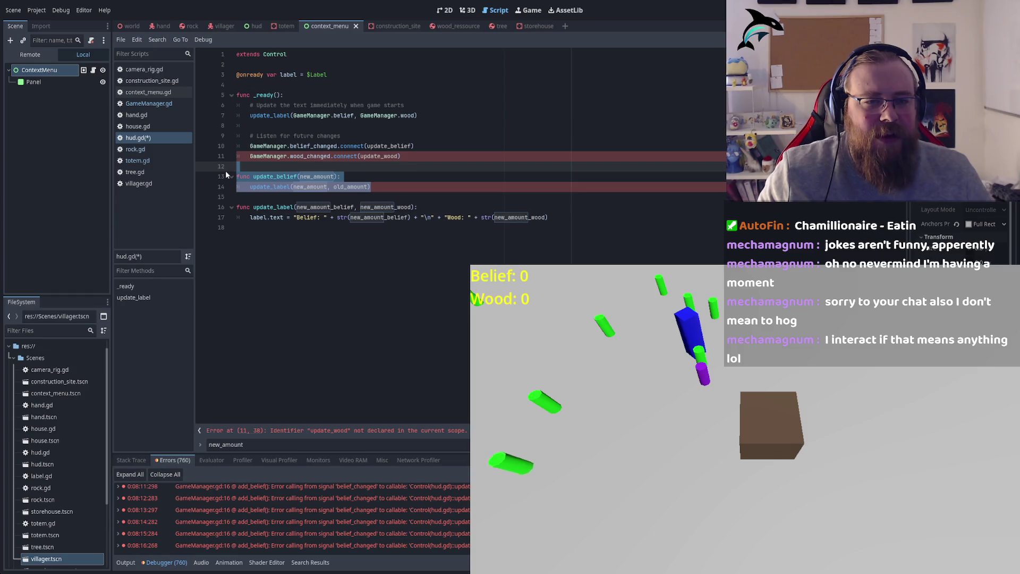
{"action": "key", "text": "ctrl+shift+d"}
Rename the copy to update_wood with arguments old_amount, new_amount, and save hud.gd.
{"action": "left_click", "coordinate": [278, 217]}
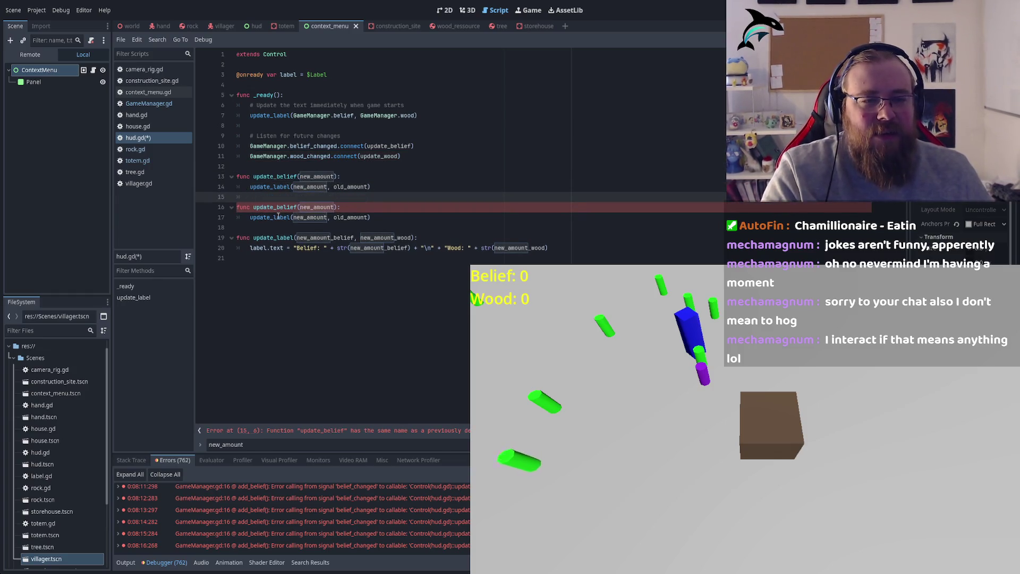
{"action": "left_click", "coordinate": [281, 207]}
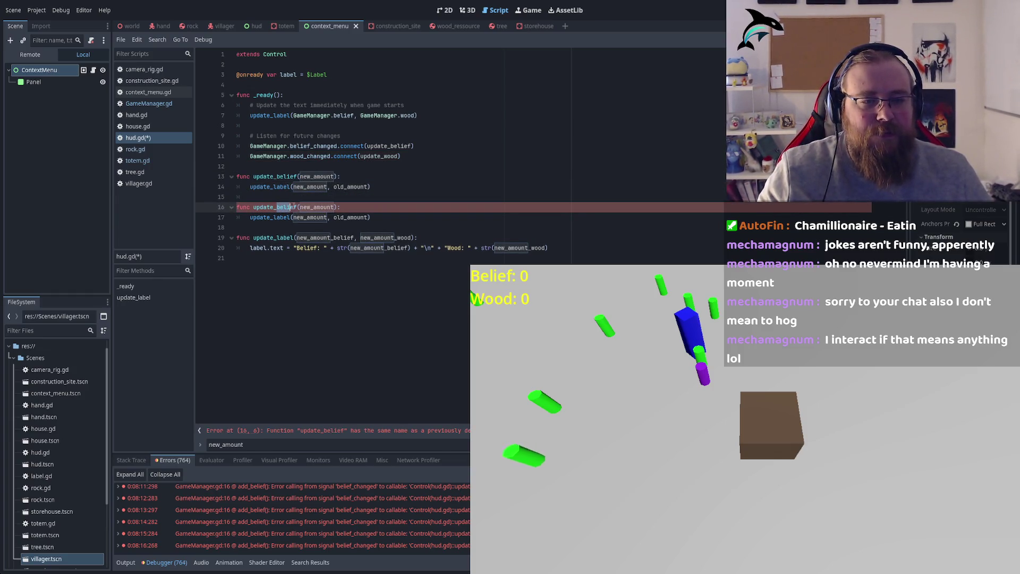
{"action": "type", "text": "wood"}
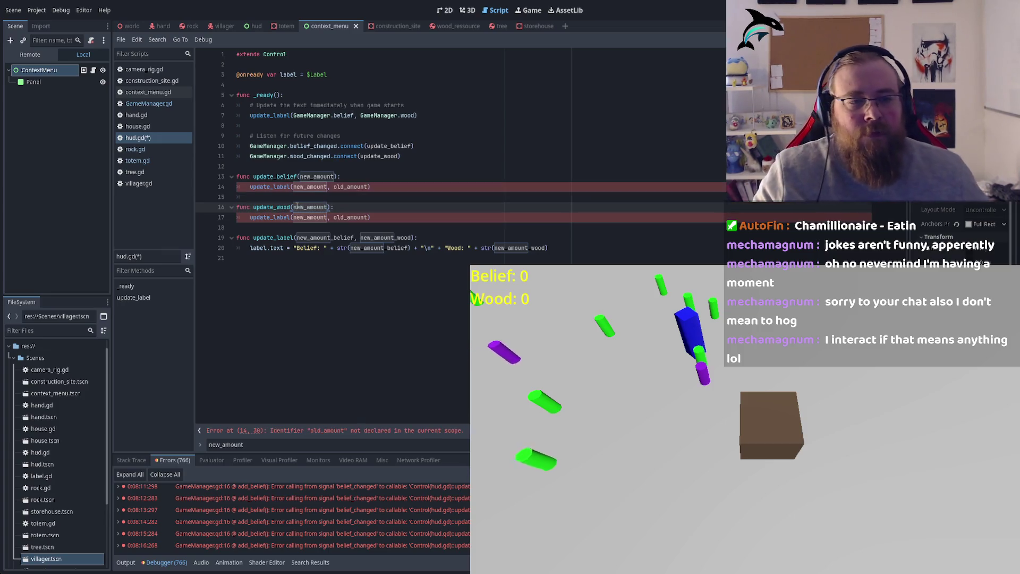
{"action": "double_click", "coordinate": [311, 217]}
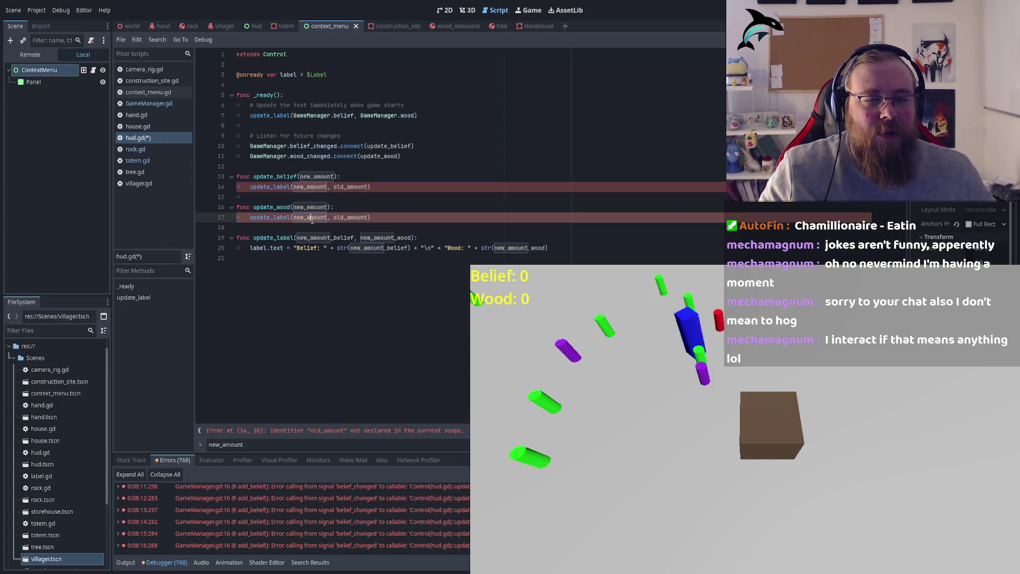
{"action": "type", "text": "old_a"}
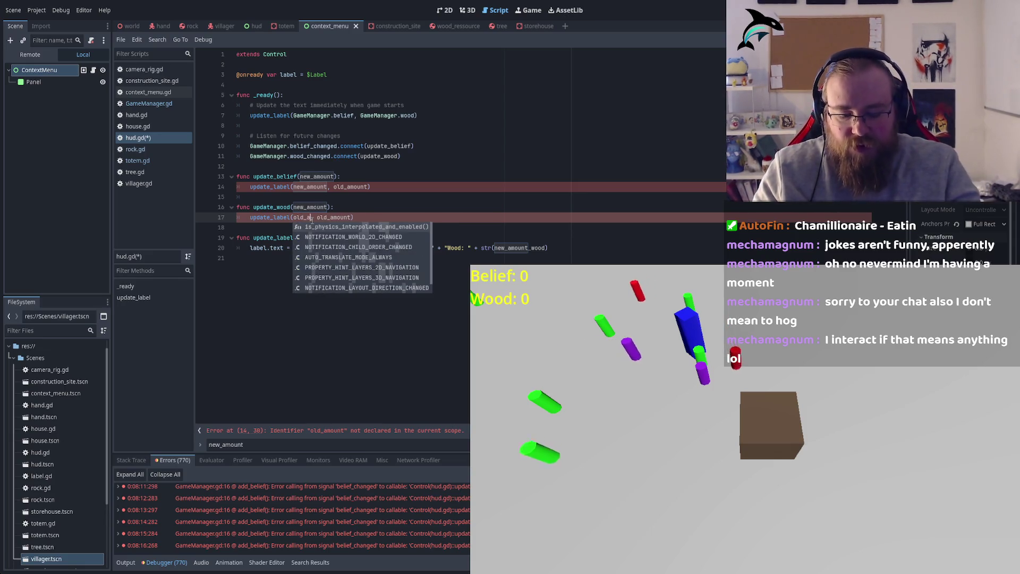
{"action": "type", "text": "mount"}
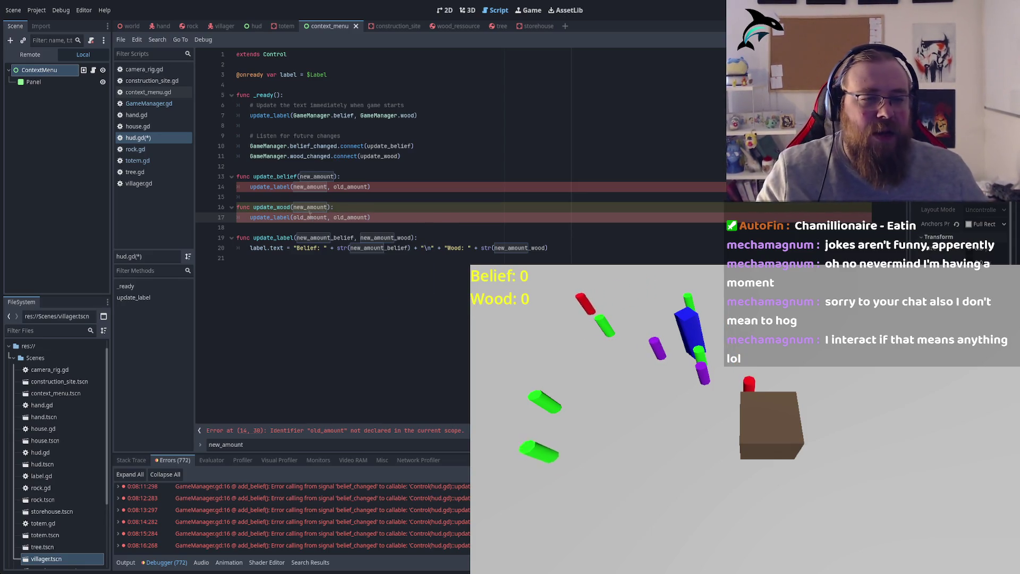
{"action": "double_click", "coordinate": [351, 217]}
{"action": "type", "text": "new_amount"}
{"action": "key", "text": "ctrl+s"}
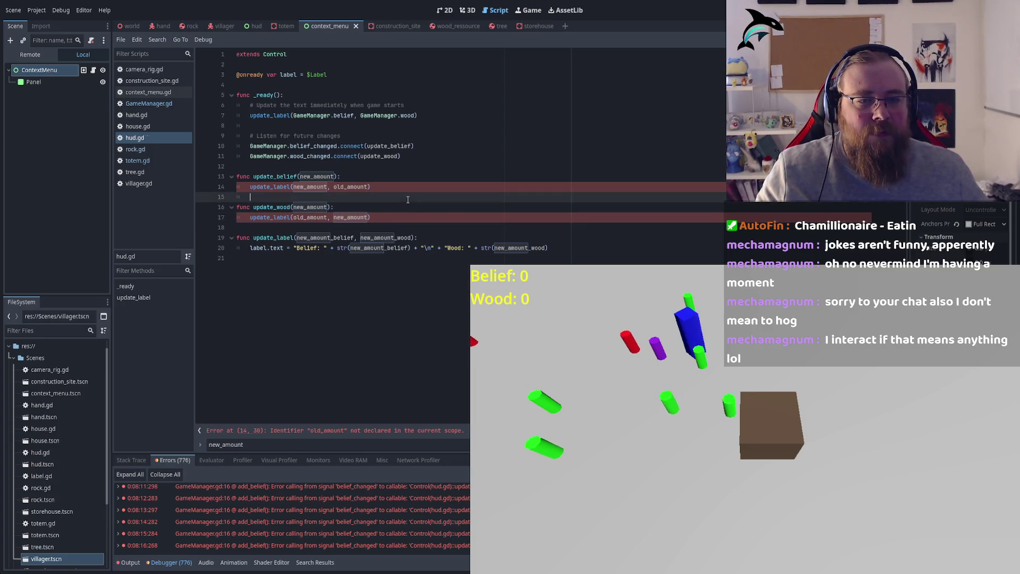
Review the update_label calls on lines 14 and 17 and the undeclared old_amount.
{"action": "double_click", "coordinate": [278, 185]}
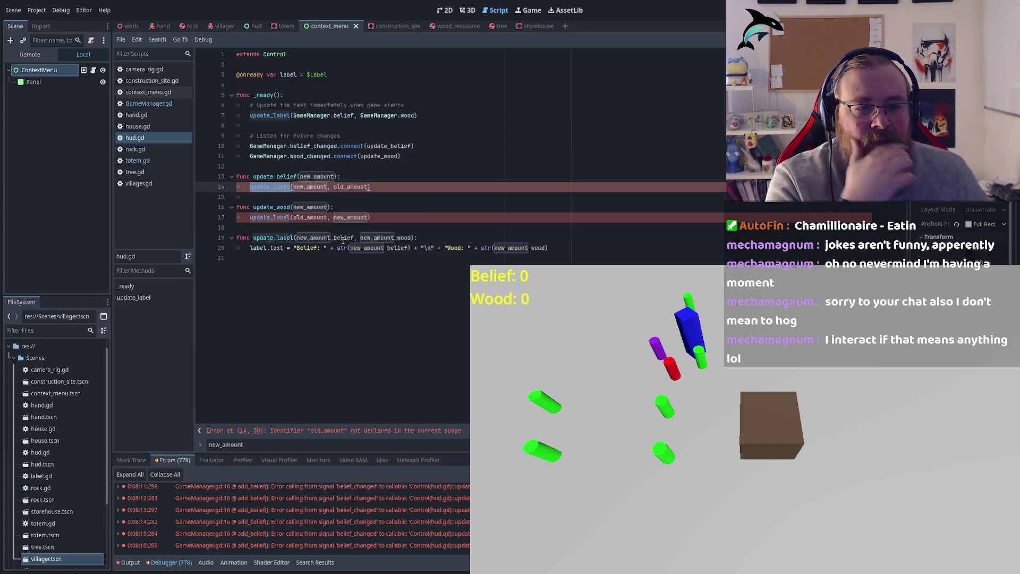
{"action": "left_click", "coordinate": [261, 218]}
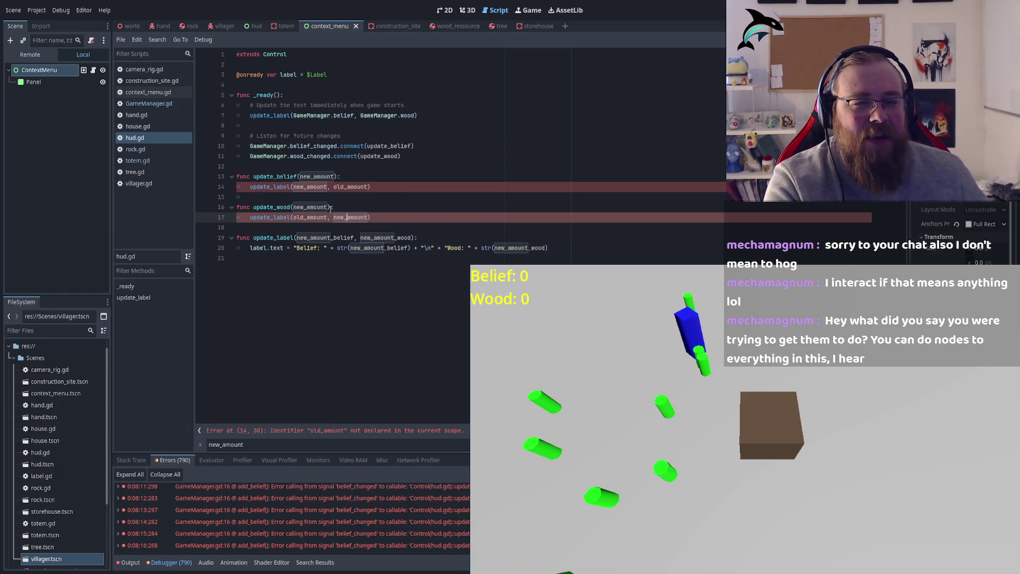
{"action": "left_click", "coordinate": [355, 187]}
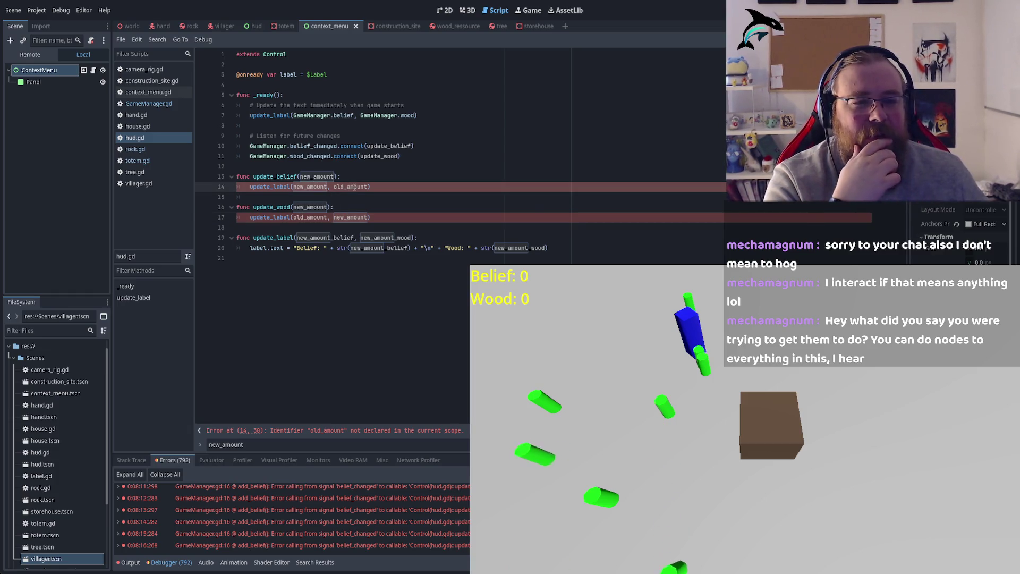
{"action": "double_click", "coordinate": [278, 186]}
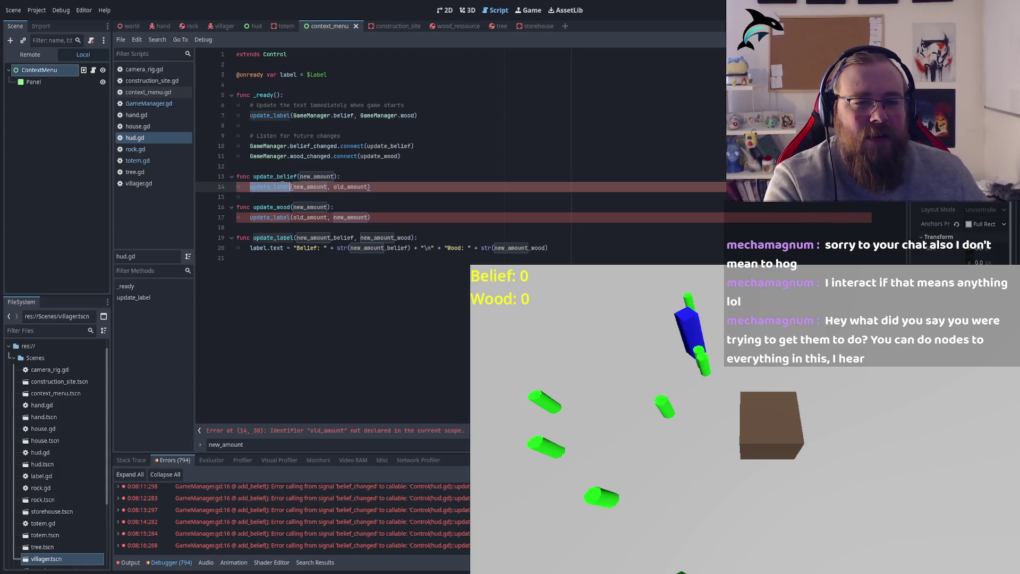
{"action": "left_click", "coordinate": [420, 187]}
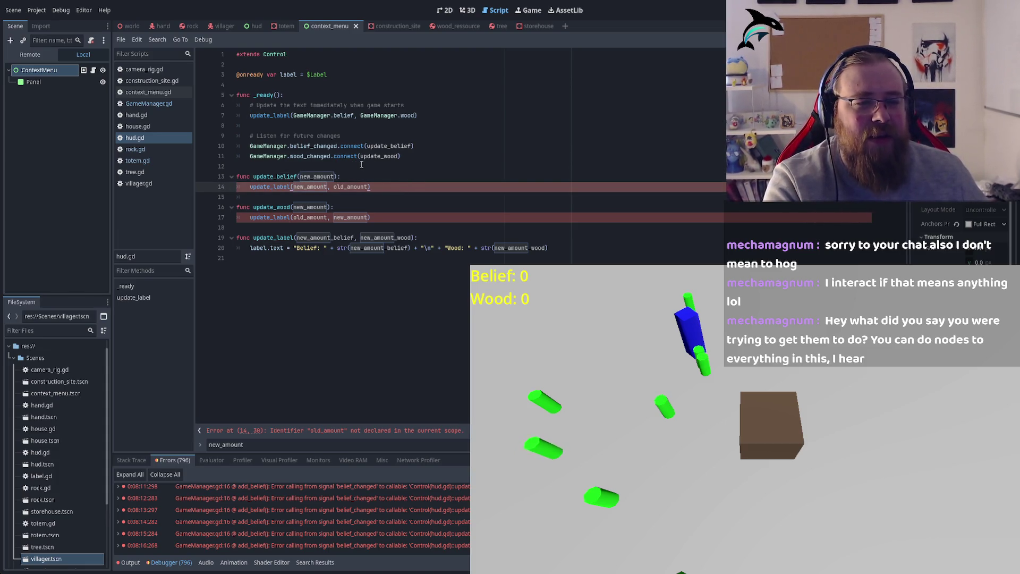
{"action": "double_click", "coordinate": [271, 217]}
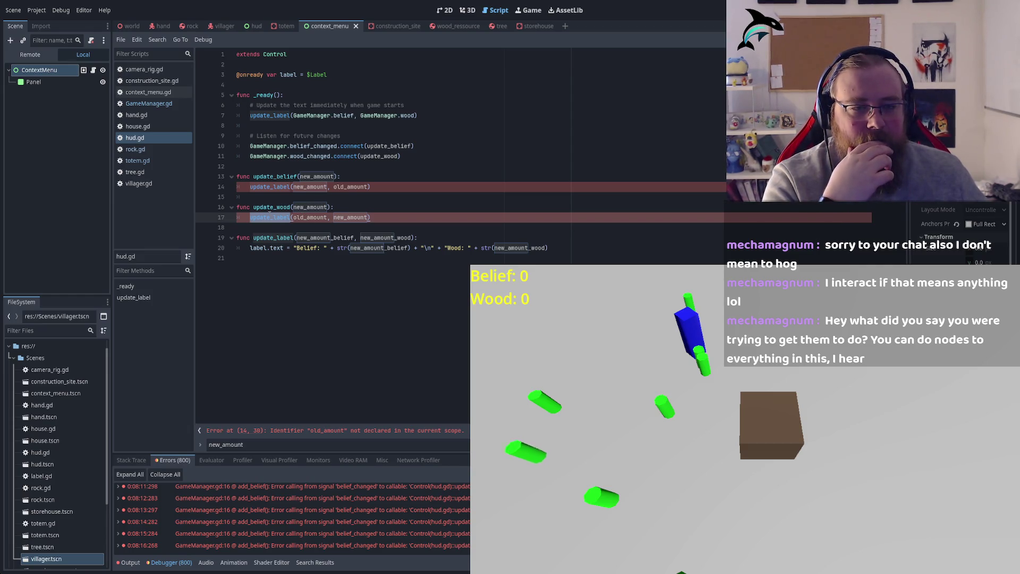
{"action": "left_click", "coordinate": [280, 290]}
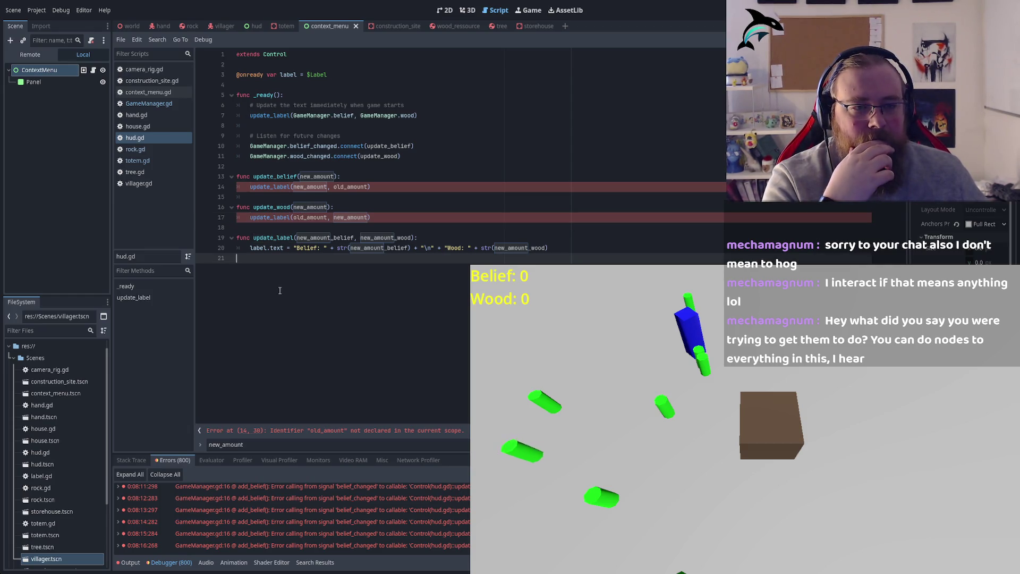
{"action": "double_click", "coordinate": [321, 217]}
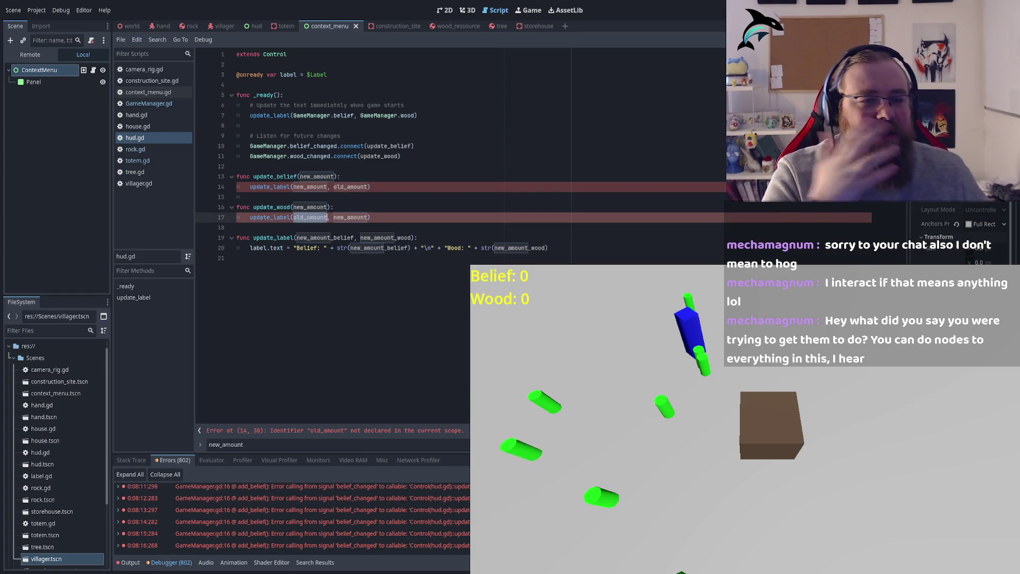
{"action": "left_click", "coordinate": [265, 85]}
Add 'var old_amount = 0' below the label variable and start a new line inside update_belief.
{"action": "key", "text": "Return"}
{"action": "key", "text": "Return"}
{"action": "key", "text": "Up"}
{"action": "type", "text": "va"}
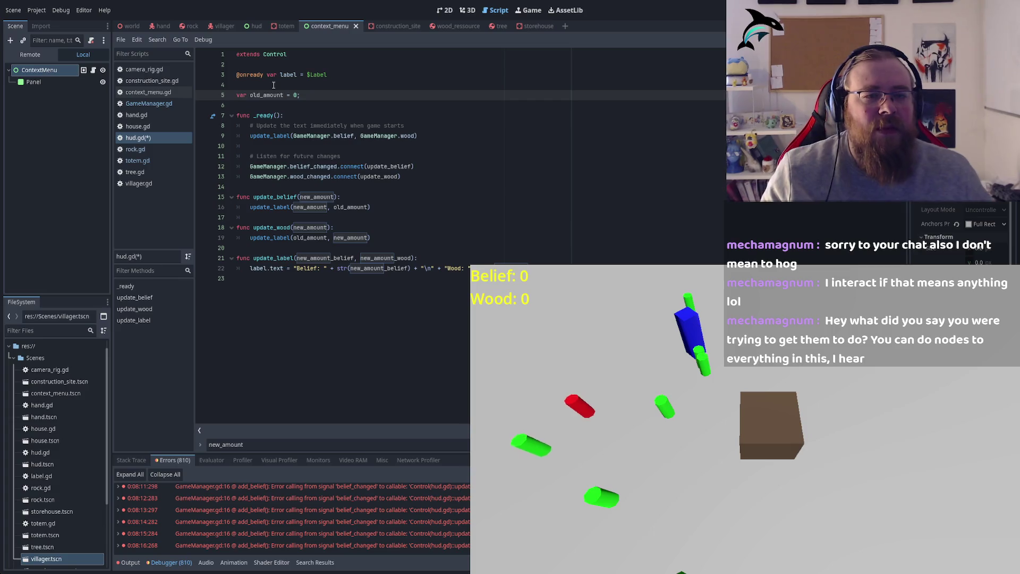
{"action": "double_click", "coordinate": [267, 94]}
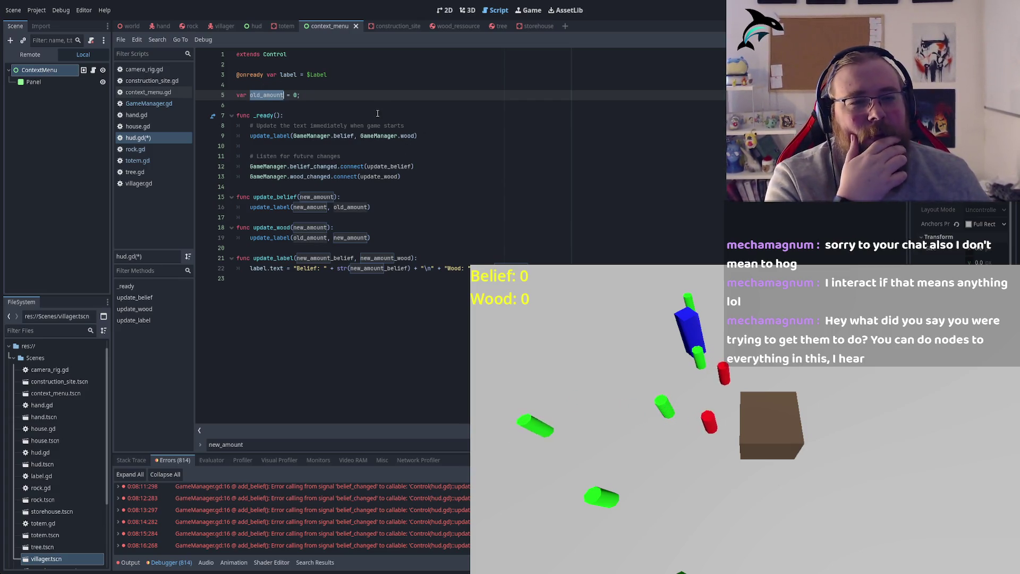
{"action": "left_click_drag", "start_coordinate": [316, 96], "coordinate": [219, 97]}
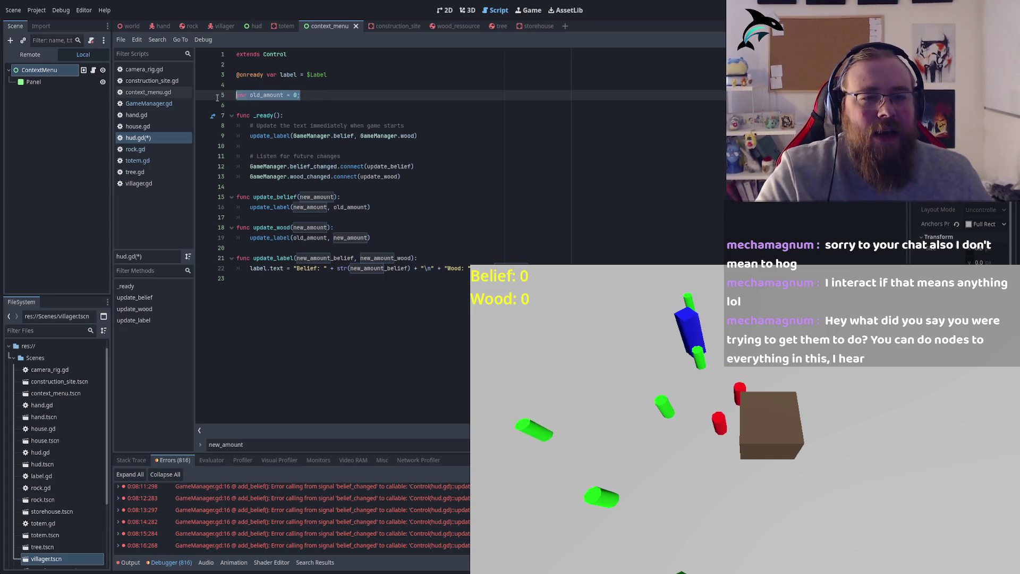
{"action": "key", "text": "BackSpace"}
{"action": "key", "text": "BackSpace"}
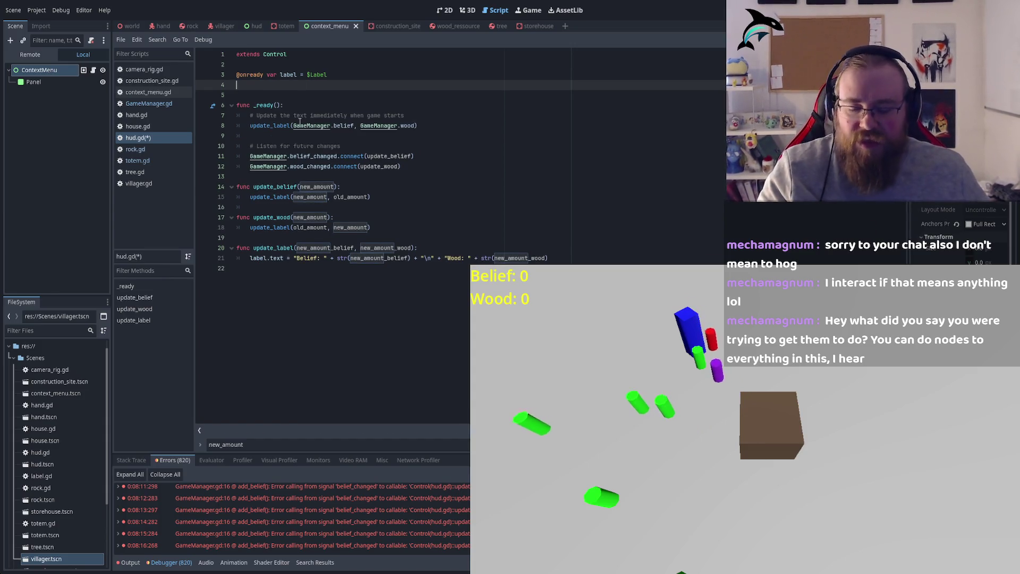
{"action": "key", "text": "ctrl+z"}
{"action": "key", "text": "ctrl+z"}
{"action": "left_click", "coordinate": [371, 196]}
{"action": "key", "text": "Return"}
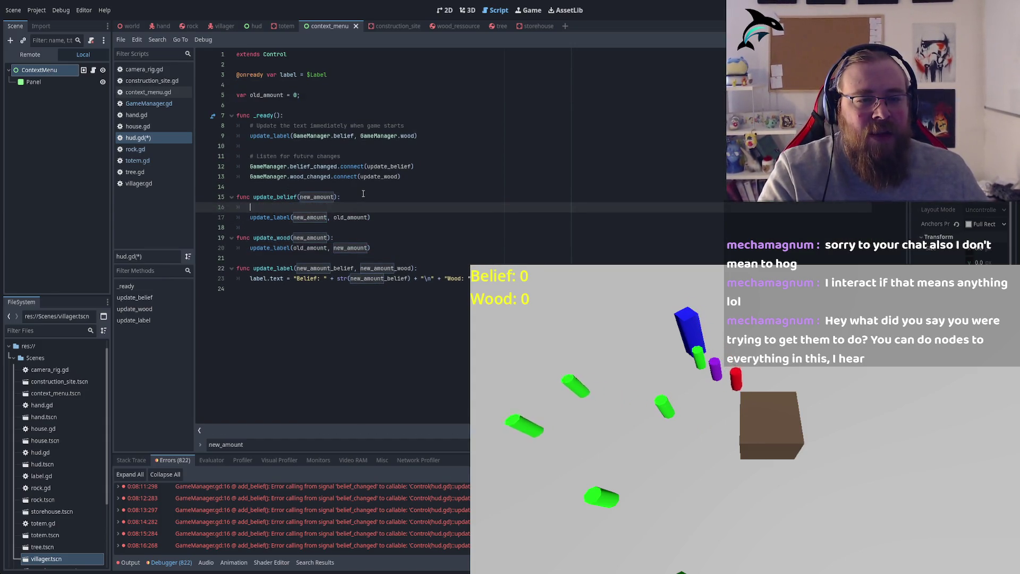
Store GameManager.wood in var tempWood and pass tempWood to update_label instead of old_amount.
{"action": "type", "text": "GameManager"}
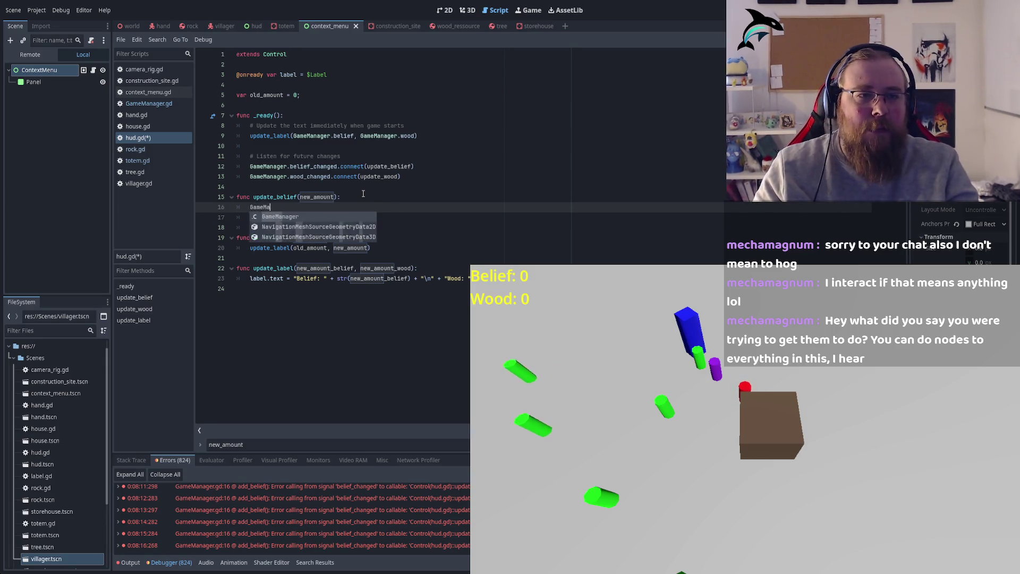
{"action": "type", "text": "."}
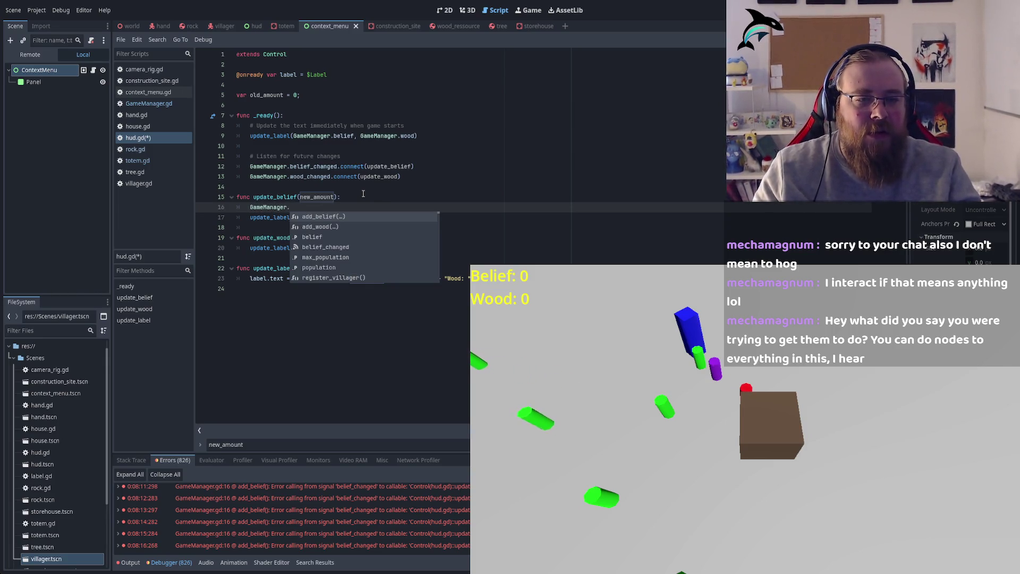
{"action": "key", "text": "Down"}
{"action": "key", "text": "Down"}
{"action": "key", "text": "Down"}
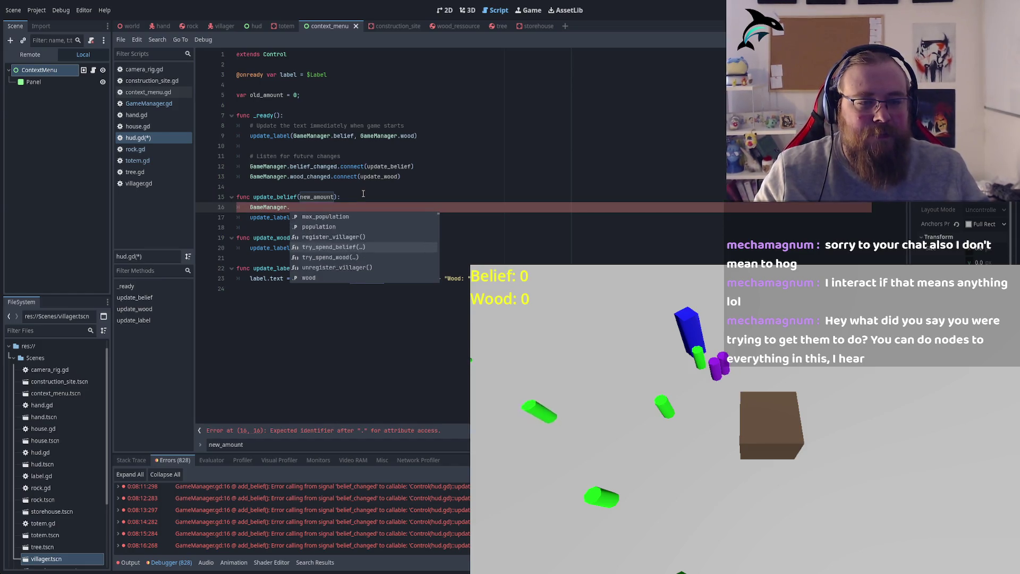
{"action": "key", "text": "Return"}
{"action": "key", "text": "Home"}
{"action": "type", "text": "tempWood ="}
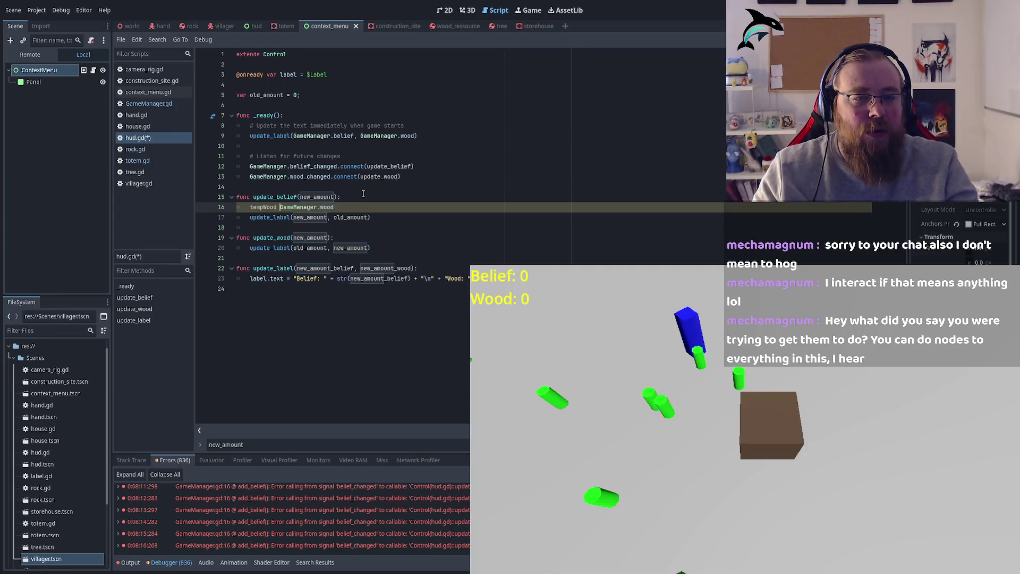
{"action": "key", "text": "Home"}
{"action": "type", "text": "var"}
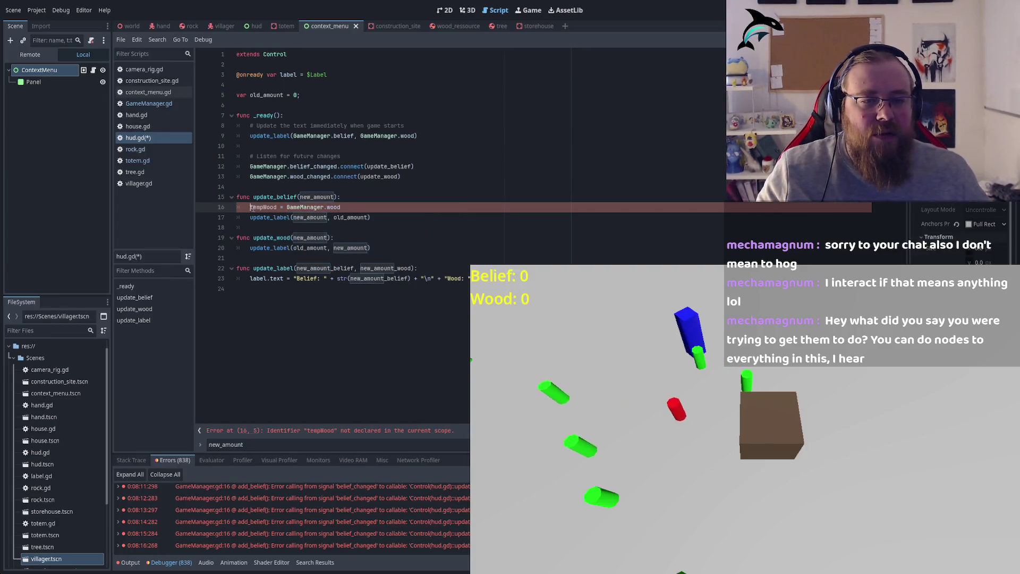
{"action": "double_click", "coordinate": [277, 207]}
{"action": "key", "text": "ctrl+c"}
{"action": "double_click", "coordinate": [348, 217]}
{"action": "key", "text": "ctrl+v"}
Add 'var tempBelief = GameManager.belief' to update_wood and pass tempBelief to update_label.
{"action": "left_click", "coordinate": [357, 235]}
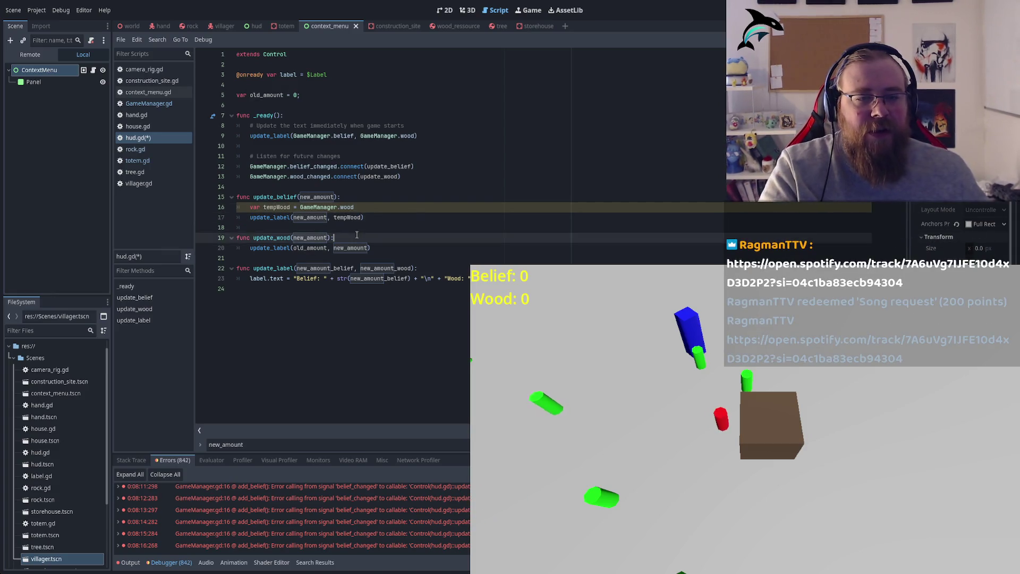
{"action": "key", "text": "Return"}
{"action": "type", "text": "var temp_"}
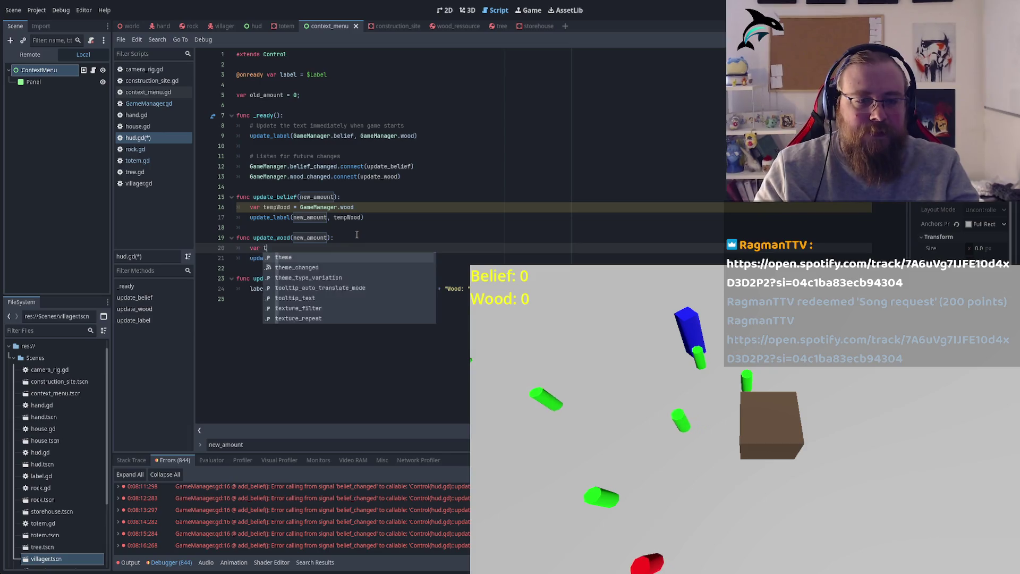
{"action": "key", "text": "BackSpace"}
{"action": "type", "text": "Bel"}
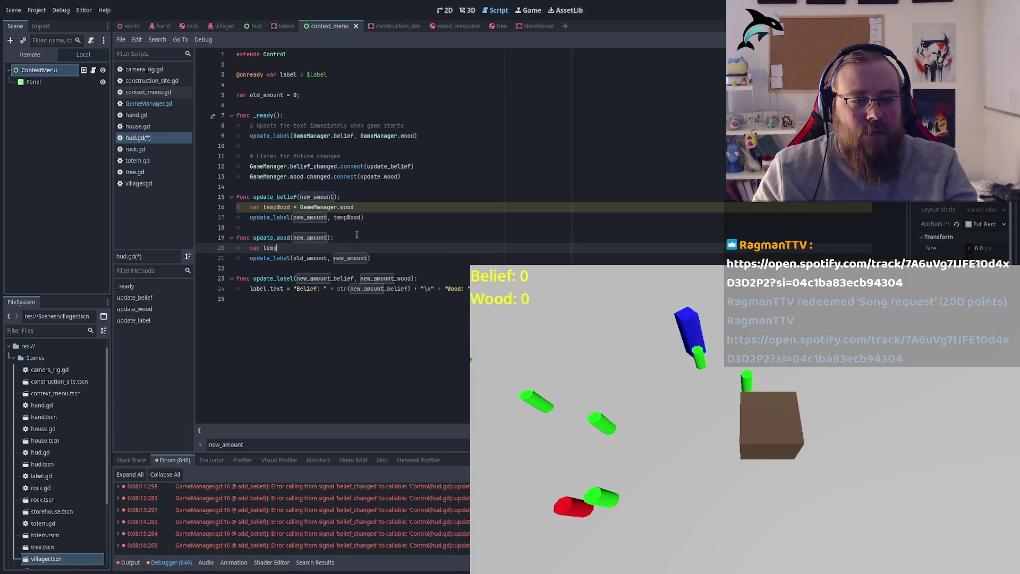
{"action": "type", "text": "ie"}
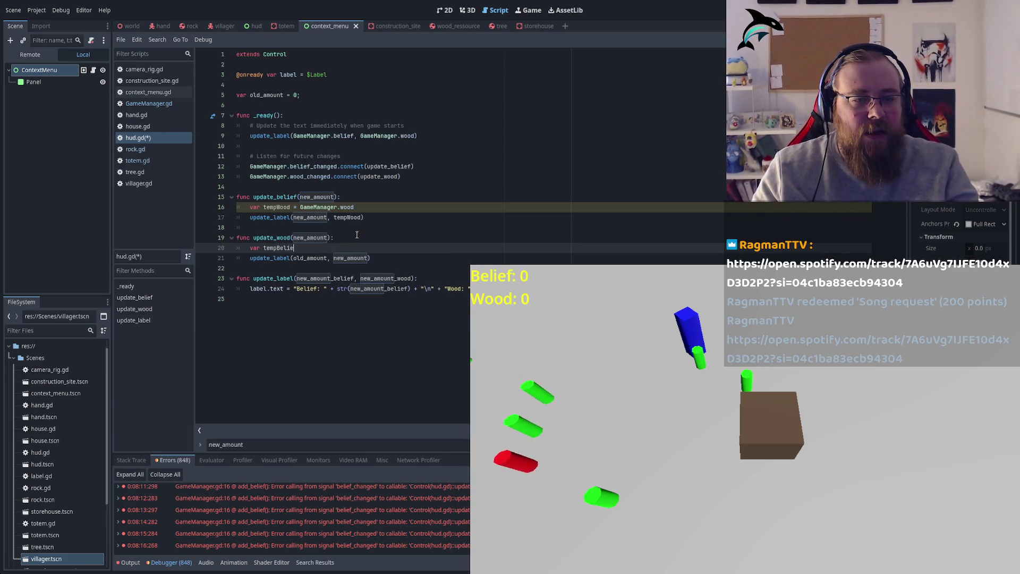
{"action": "type", "text": "f = Game"}
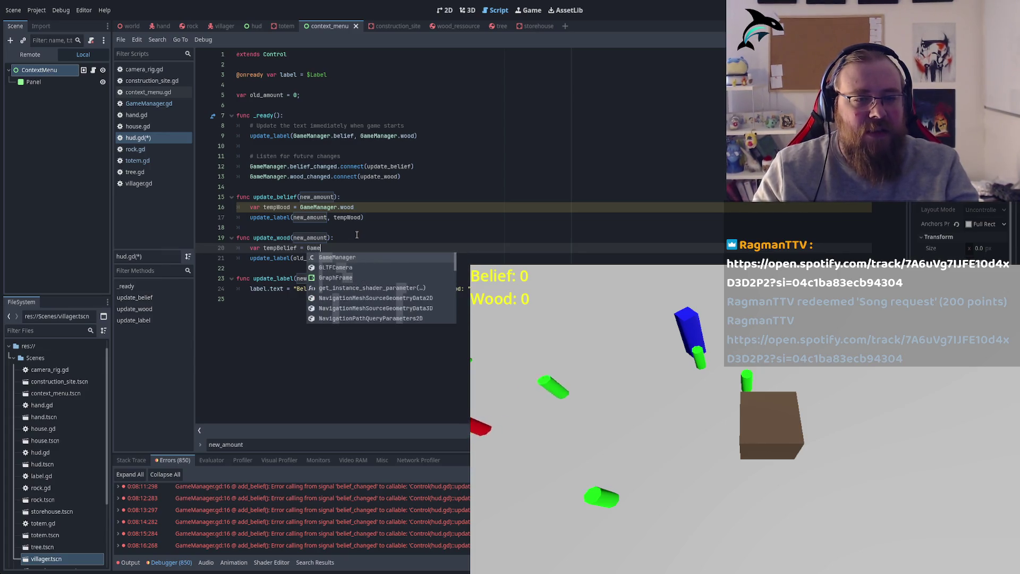
{"action": "type", "text": "Manager.belief"}
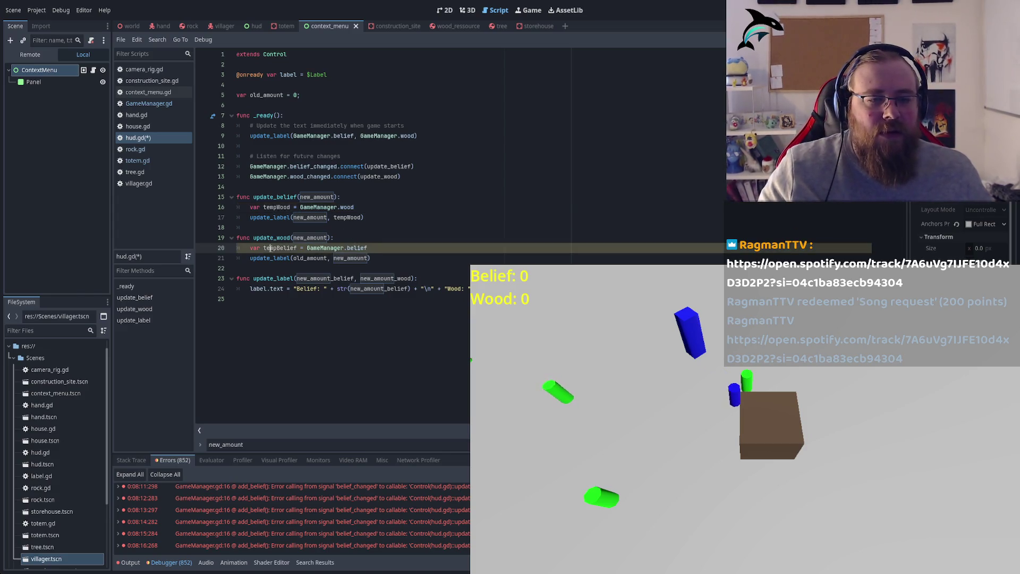
{"action": "double_click", "coordinate": [280, 248]}
{"action": "key", "text": "ctrl+c"}
{"action": "double_click", "coordinate": [309, 258]}
{"action": "key", "text": "ctrl+v"}
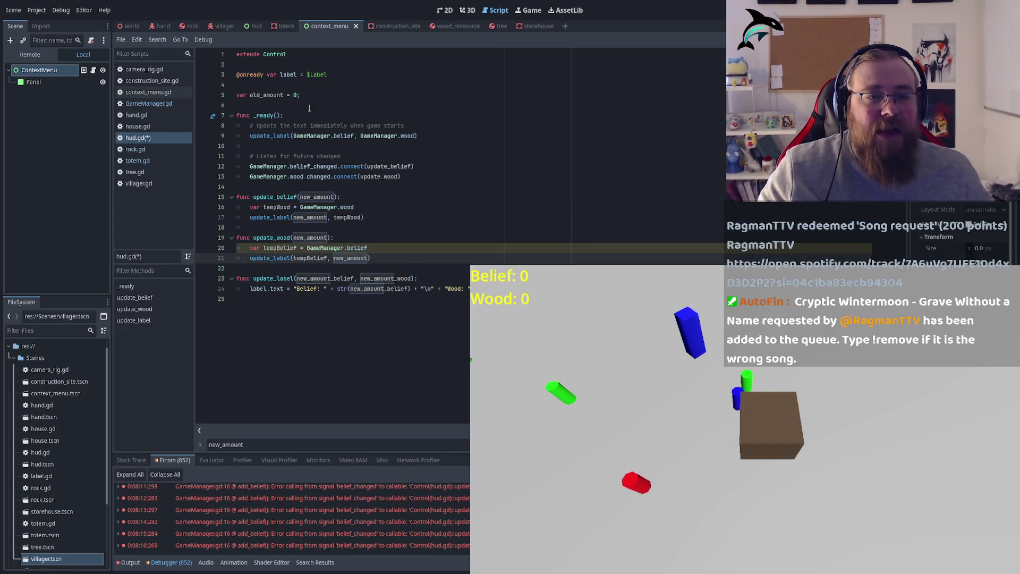
Delete the unused old_amount declaration line and its leftover blank line.
{"action": "left_click", "coordinate": [304, 94]}
{"action": "key", "text": "ctrl+shift+k"}
{"action": "key", "text": "BackSpace"}
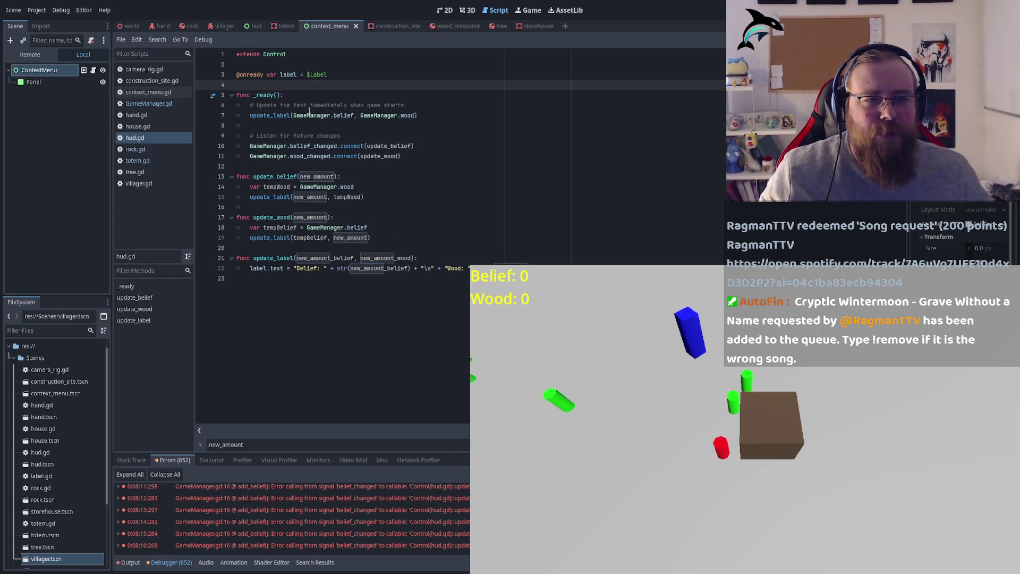
{"action": "left_click", "coordinate": [132, 26]}
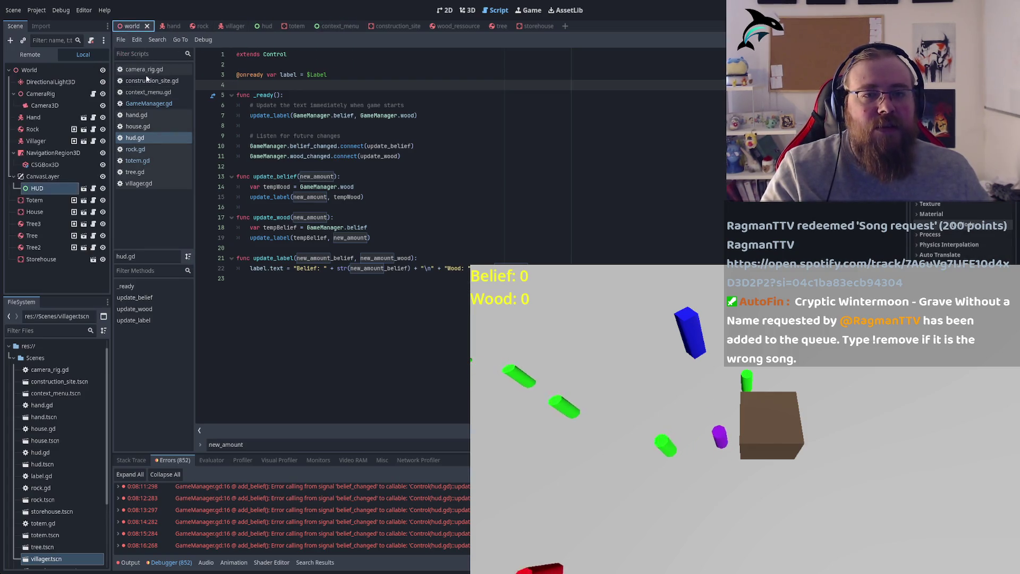
Stop and relaunch the game, then review the signal hookups through update_wood.
{"action": "key", "text": "F8"}
{"action": "key", "text": "F5"}
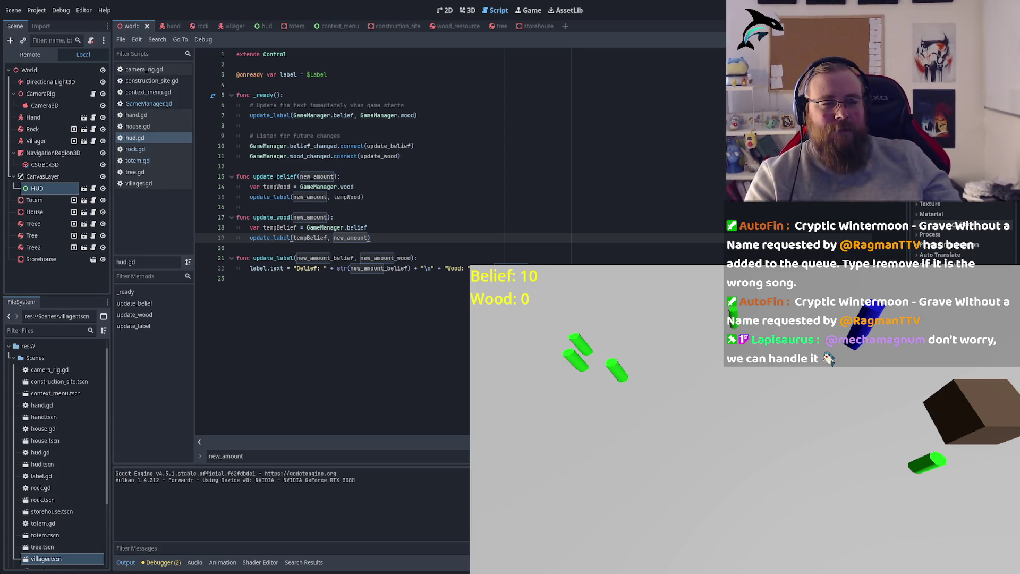
{"action": "left_click", "coordinate": [354, 146]}
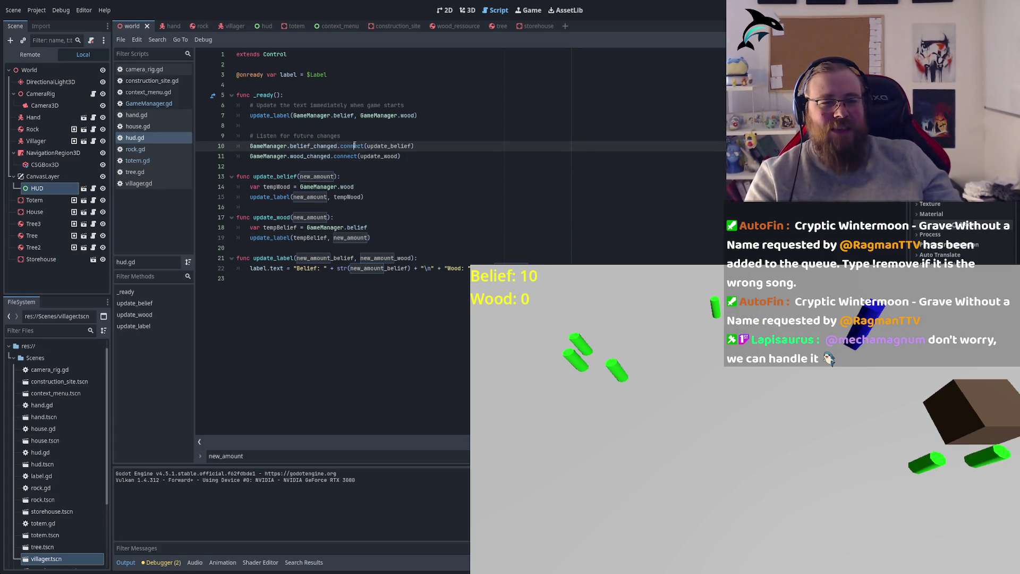
{"action": "left_click_drag", "start_coordinate": [264, 136], "coordinate": [389, 237]}
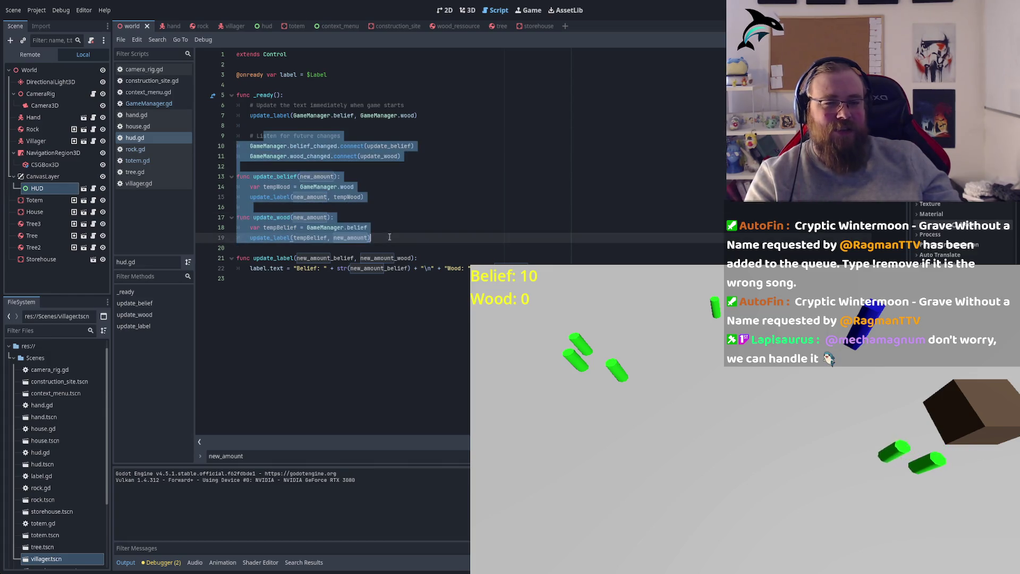
{"action": "left_click", "coordinate": [389, 237]}
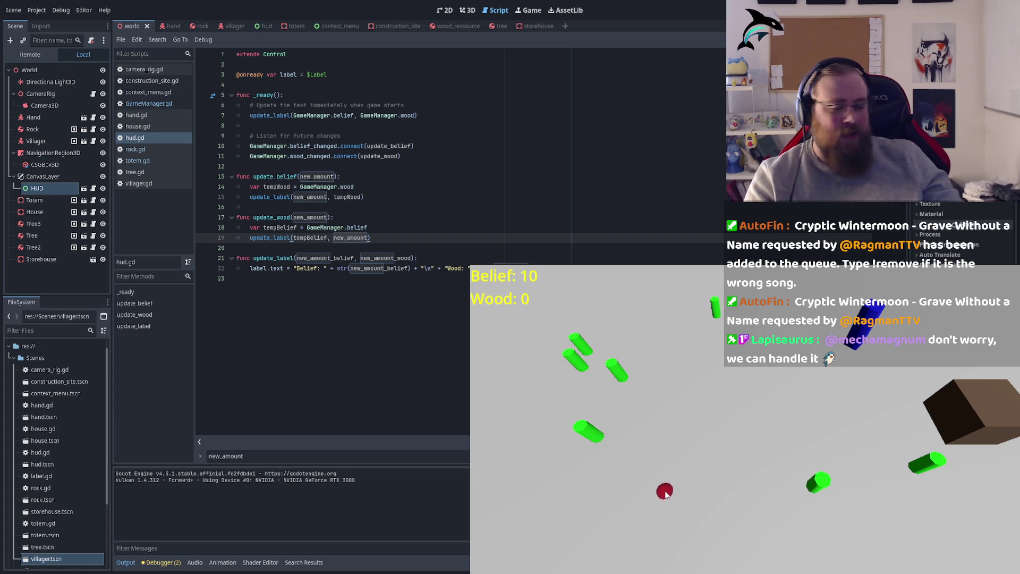
Pan across the village and place a house construction site with Build House.
{"action": "scroll", "coordinate": [659, 484], "scroll_direction": "down", "scroll_amount": 3}
{"action": "mouse_move", "coordinate": [667, 494]}
{"action": "left_mouse_down"}
{"action": "mouse_move", "coordinate": [722, 449]}
{"action": "mouse_move", "coordinate": [794, 466]}
{"action": "left_mouse_up"}
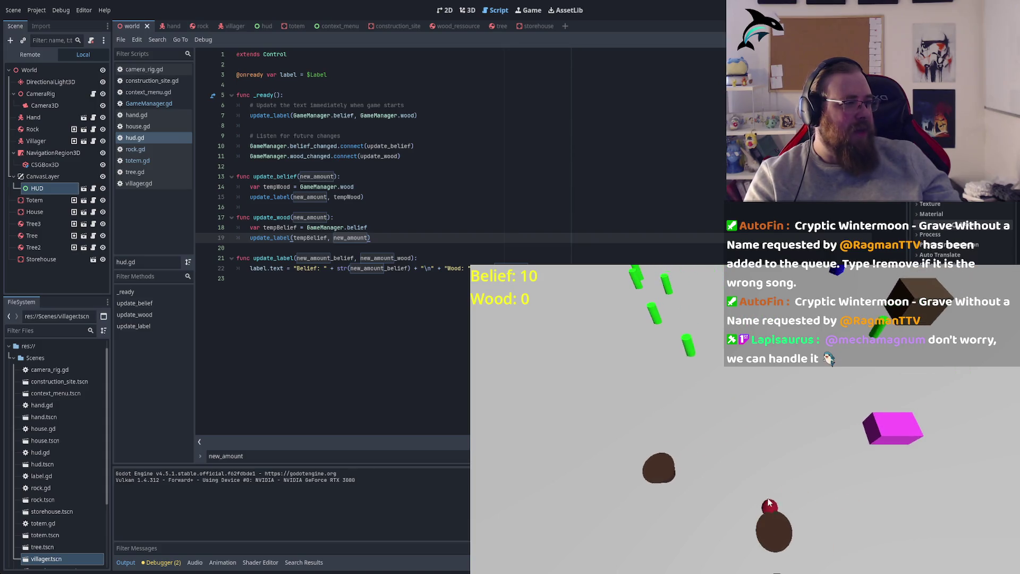
{"action": "right_click", "coordinate": [575, 417]}
{"action": "left_click", "coordinate": [574, 386]}
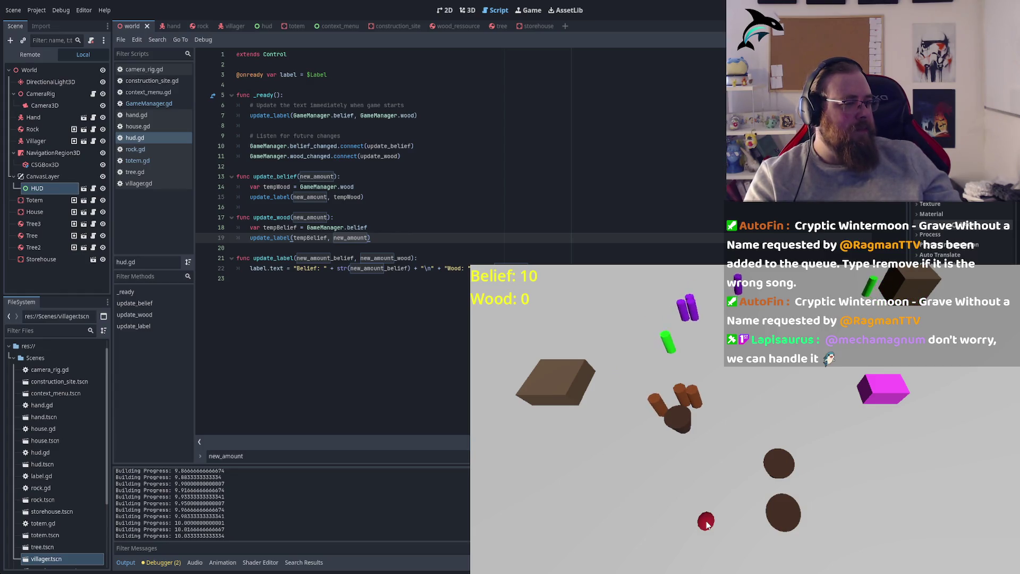
{"action": "key", "text": "d"}
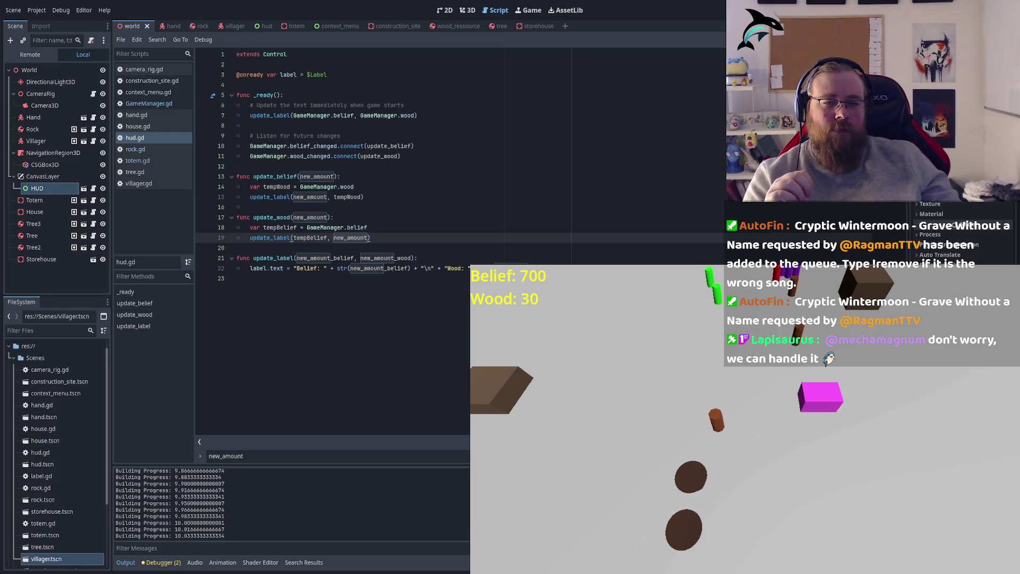
{"action": "left_click", "coordinate": [309, 146]}
{"action": "double_click", "coordinate": [326, 156]}
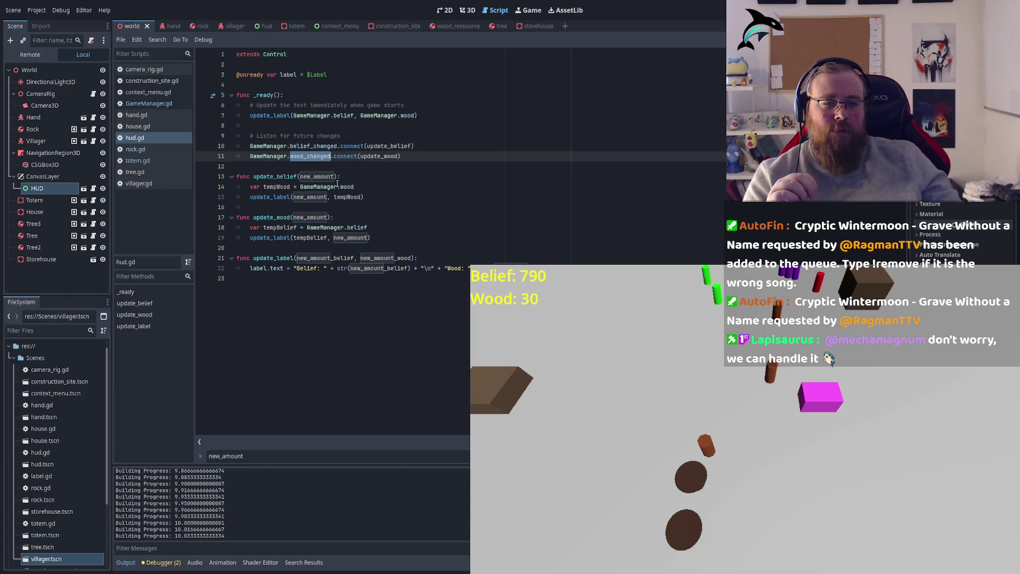
{"action": "left_click", "coordinate": [322, 146]}
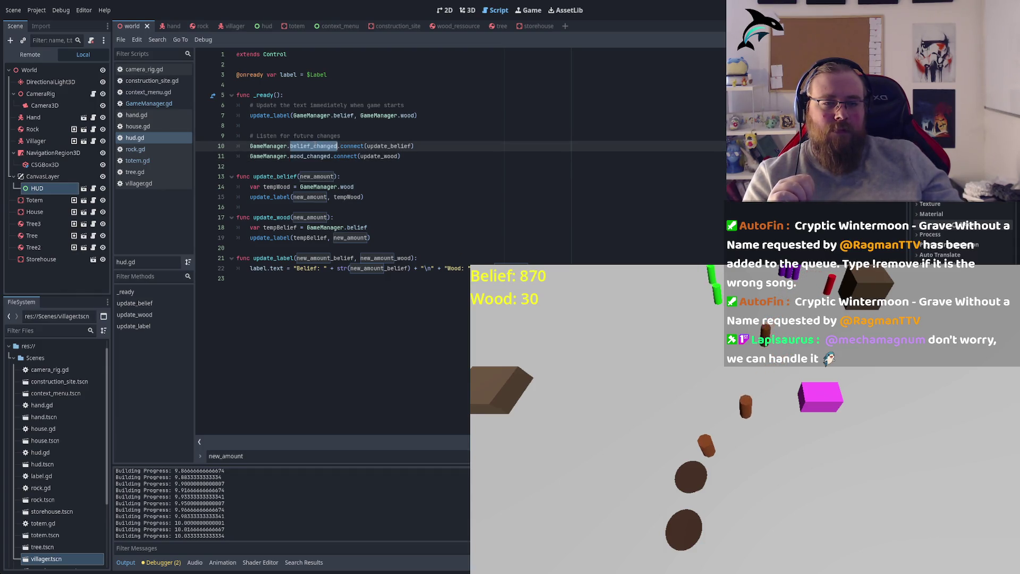
{"action": "double_click", "coordinate": [269, 115]}
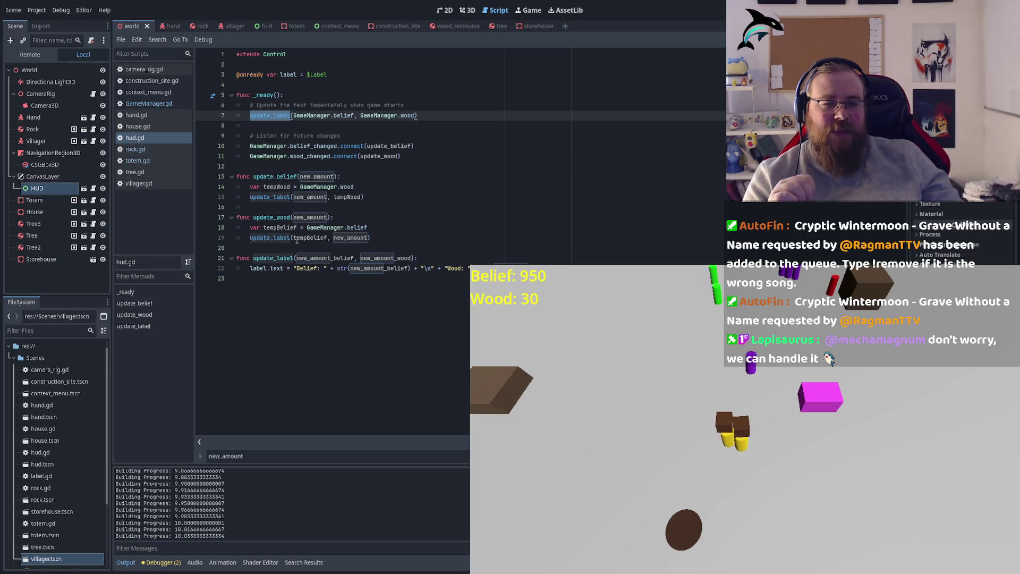
{"action": "left_click", "coordinate": [362, 238]}
{"action": "double_click", "coordinate": [310, 237]}
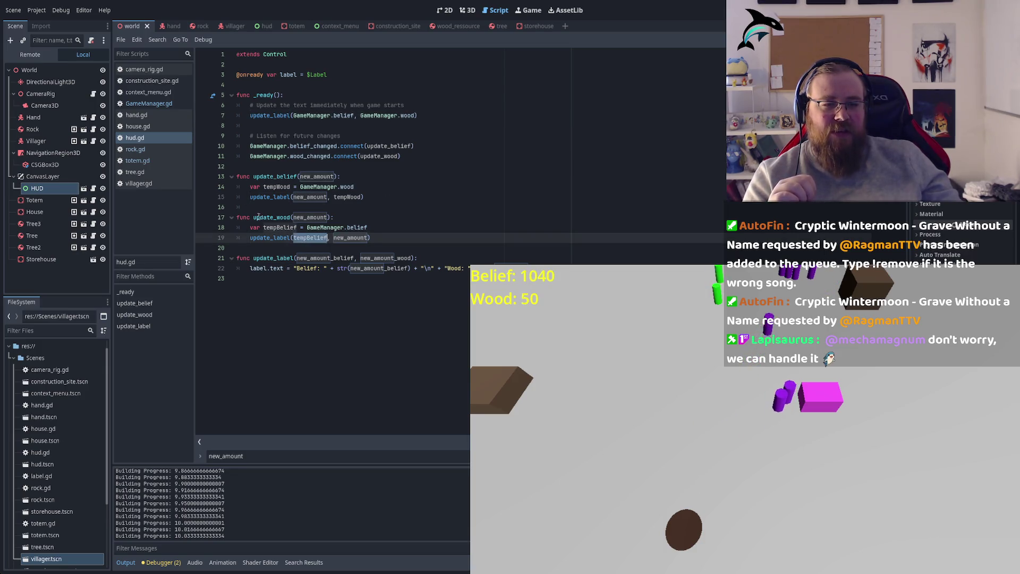
{"action": "left_click", "coordinate": [402, 239]}
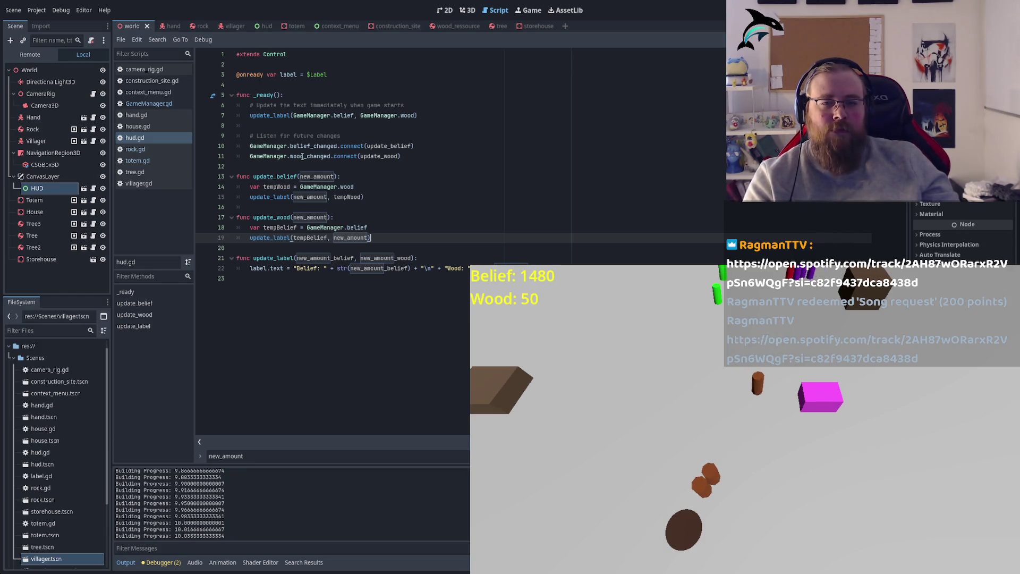
Open construction_site.gd and review its activate, add_work and finish_construction functions.
{"action": "left_click", "coordinate": [157, 80]}
{"action": "key", "text": "ctrl+a"}
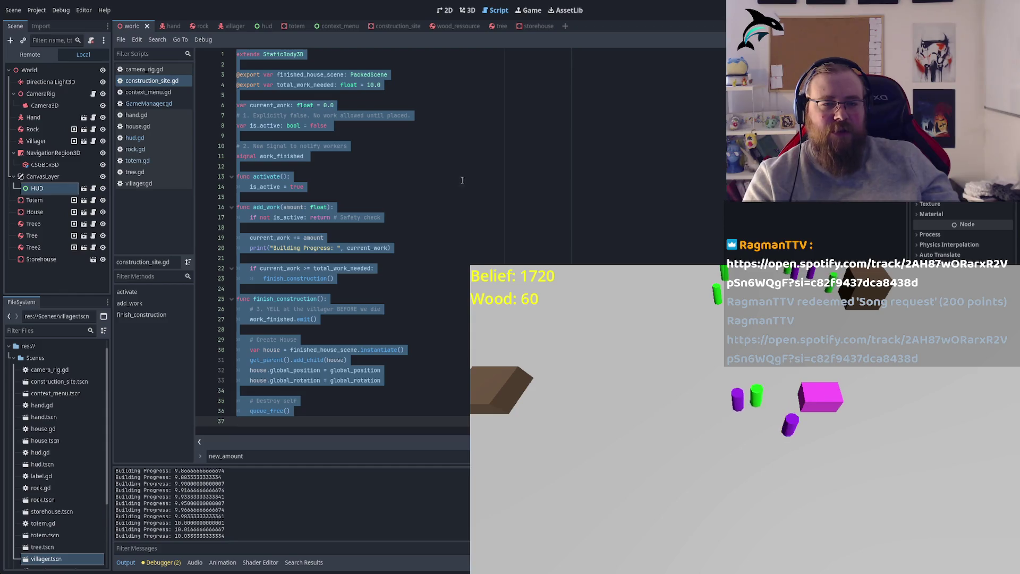
{"action": "left_click", "coordinate": [366, 135]}
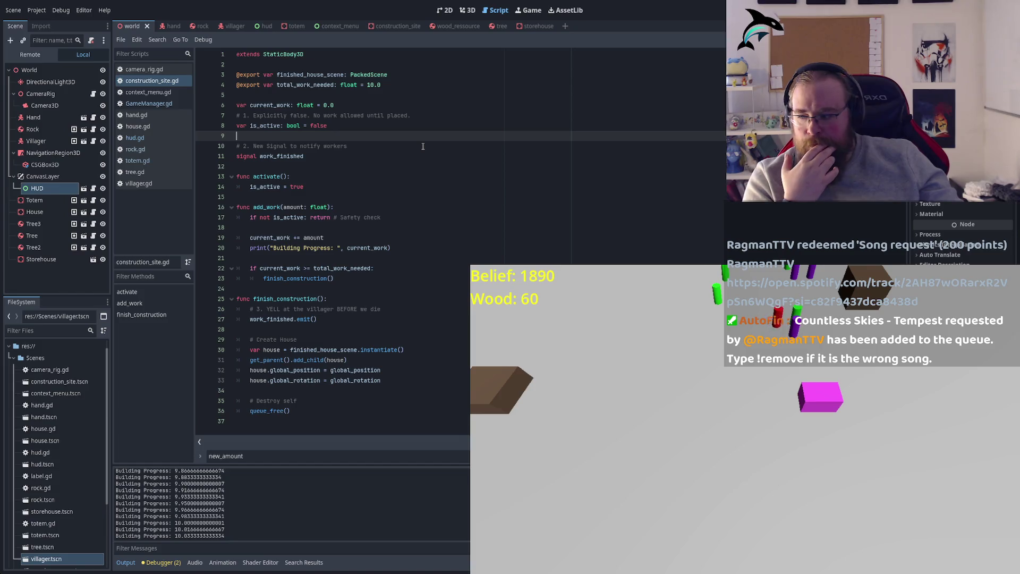
{"action": "left_click", "coordinate": [468, 173]}
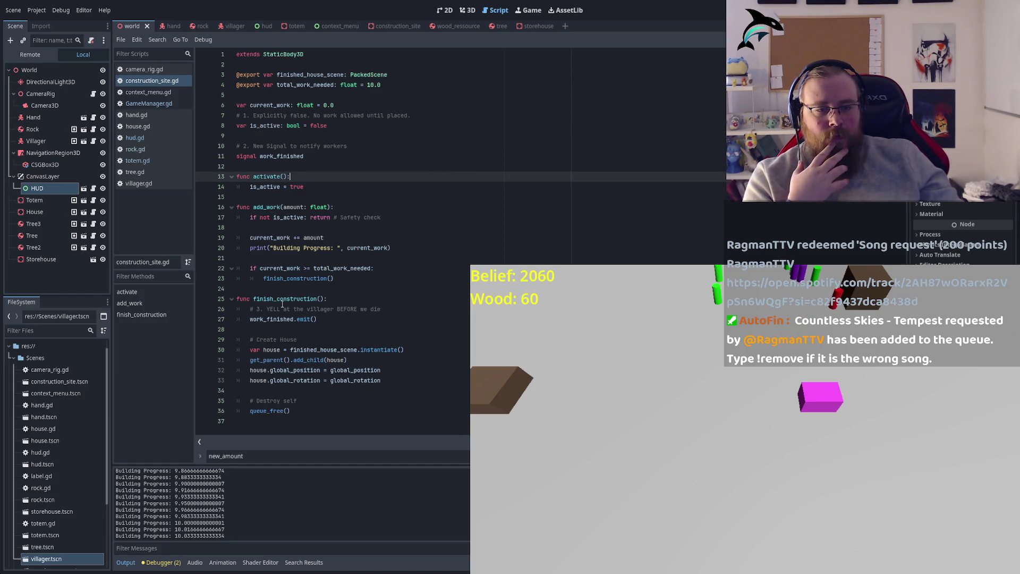
{"action": "double_click", "coordinate": [282, 300]}
{"action": "left_click", "coordinate": [263, 207]}
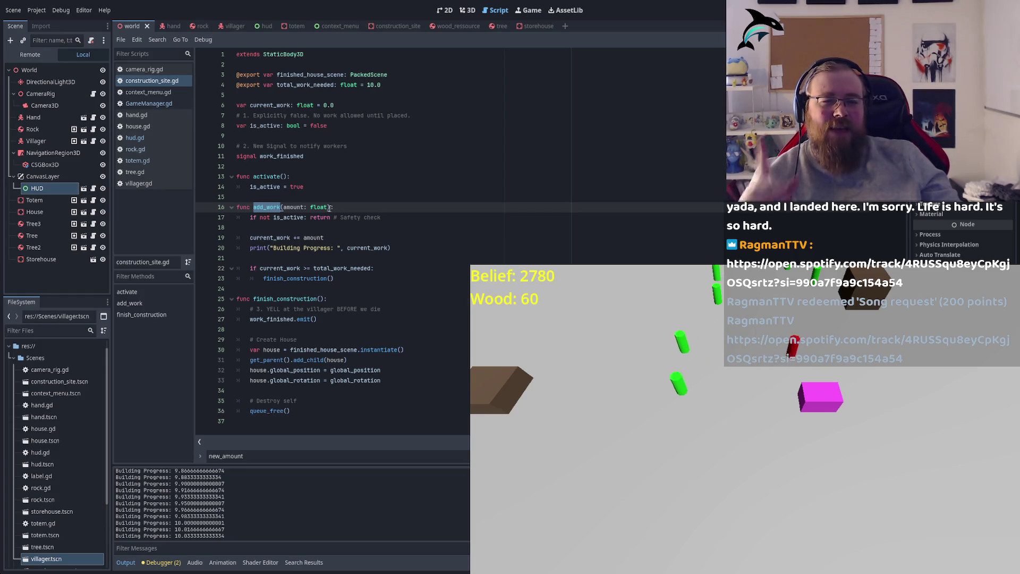
{"action": "left_click", "coordinate": [380, 207]}
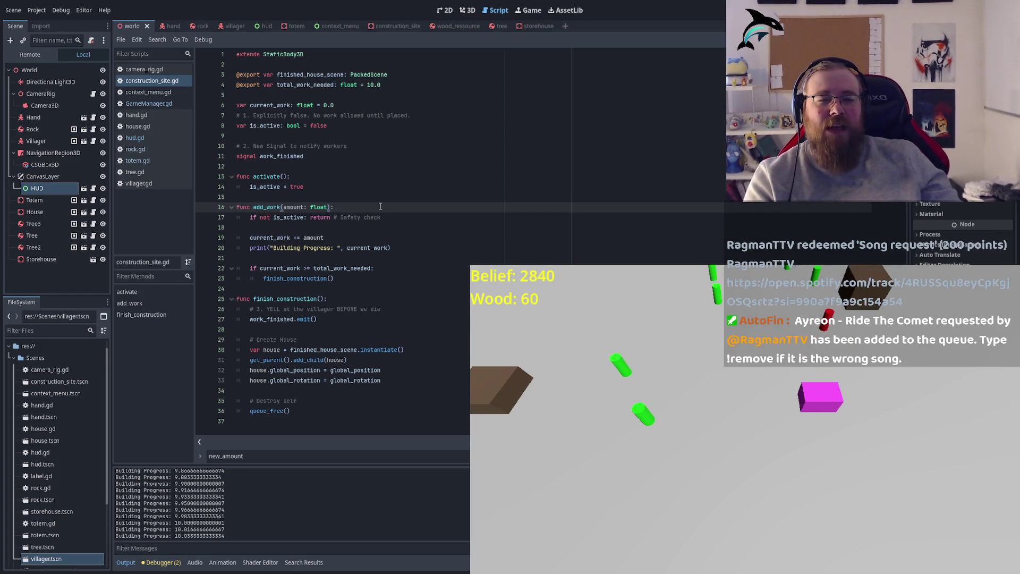
{"action": "key", "text": "Up"}
{"action": "key", "text": "Up"}
{"action": "key", "text": "Up"}
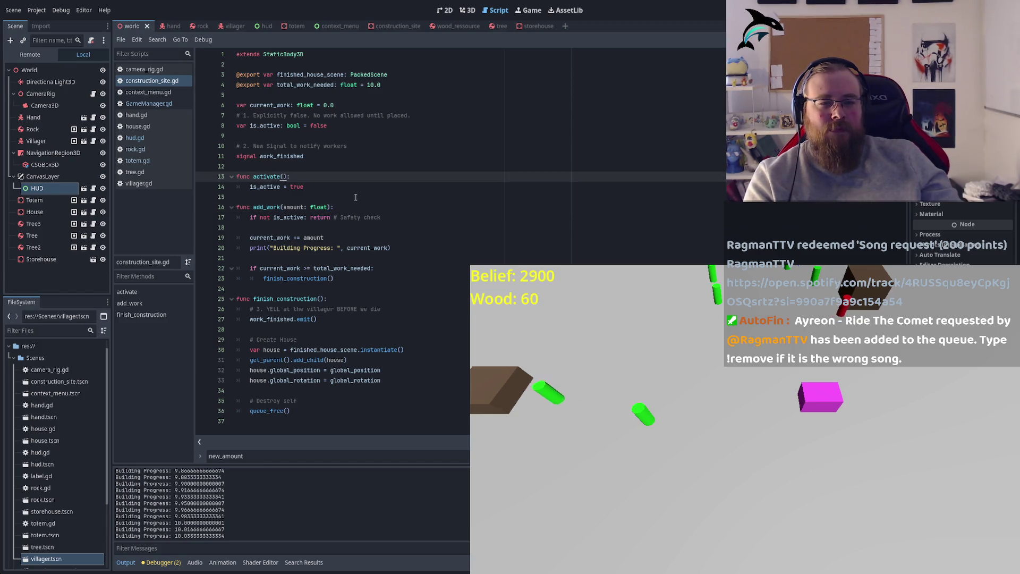
{"action": "key", "text": "Down"}
{"action": "key", "text": "Down"}
{"action": "key", "text": "Down"}
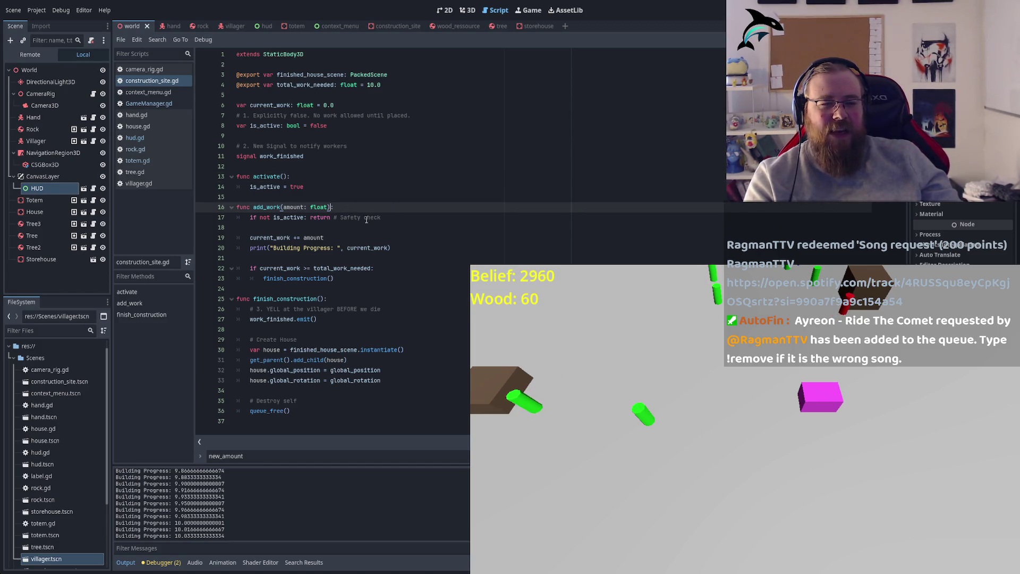
{"action": "left_click", "coordinate": [348, 299]}
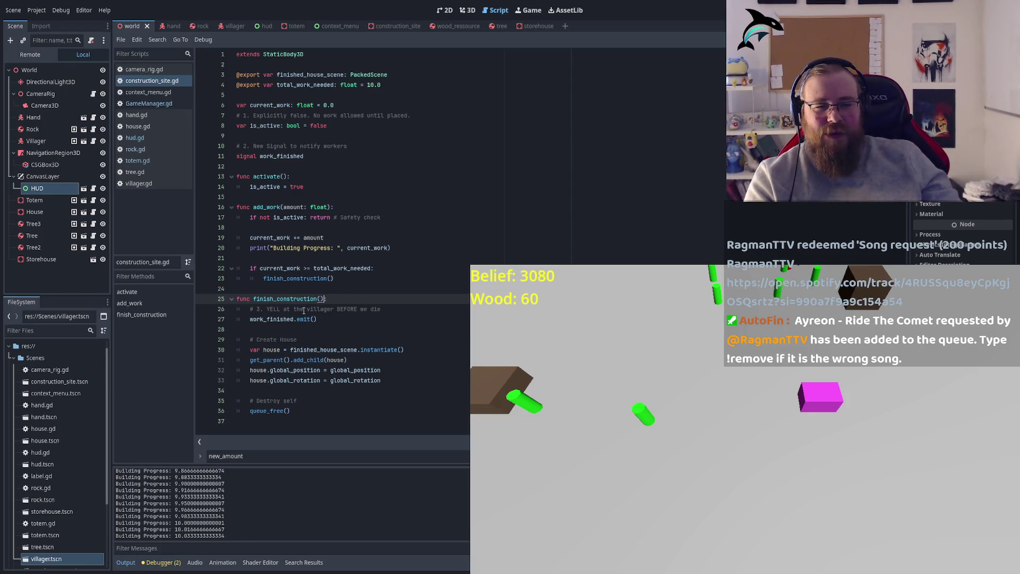
Examine finish_construction's work_finished emit, house position and rotation setup, and queue_free.
{"action": "left_click", "coordinate": [250, 319]}
{"action": "double_click", "coordinate": [267, 319]}
{"action": "left_click", "coordinate": [297, 319]}
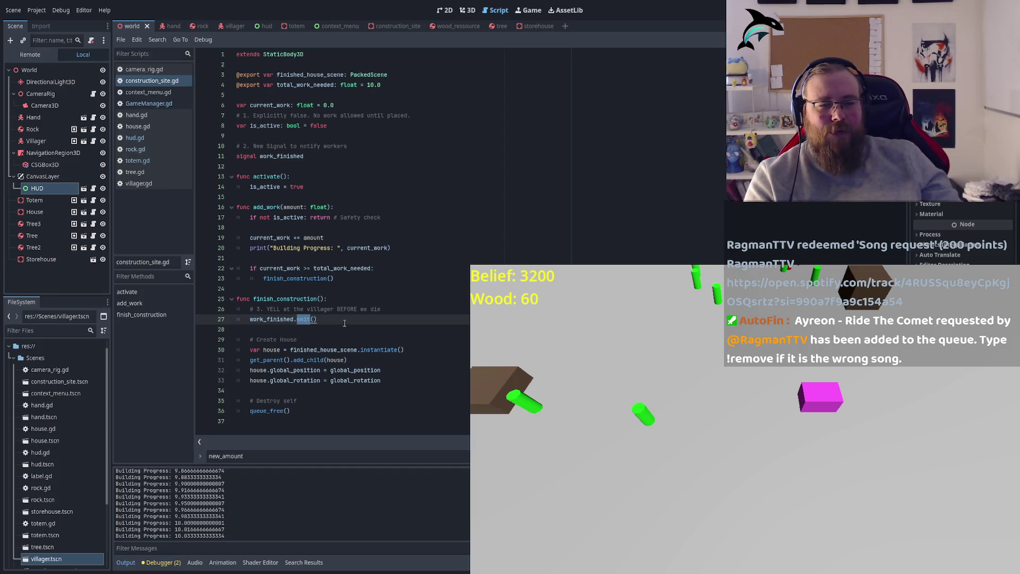
{"action": "double_click", "coordinate": [335, 349]}
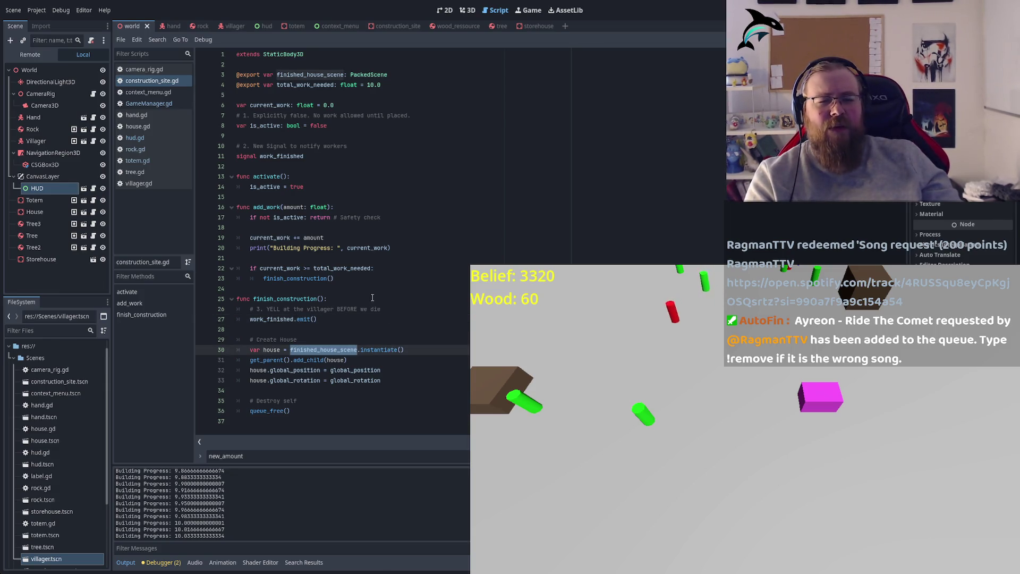
{"action": "double_click", "coordinate": [314, 372]}
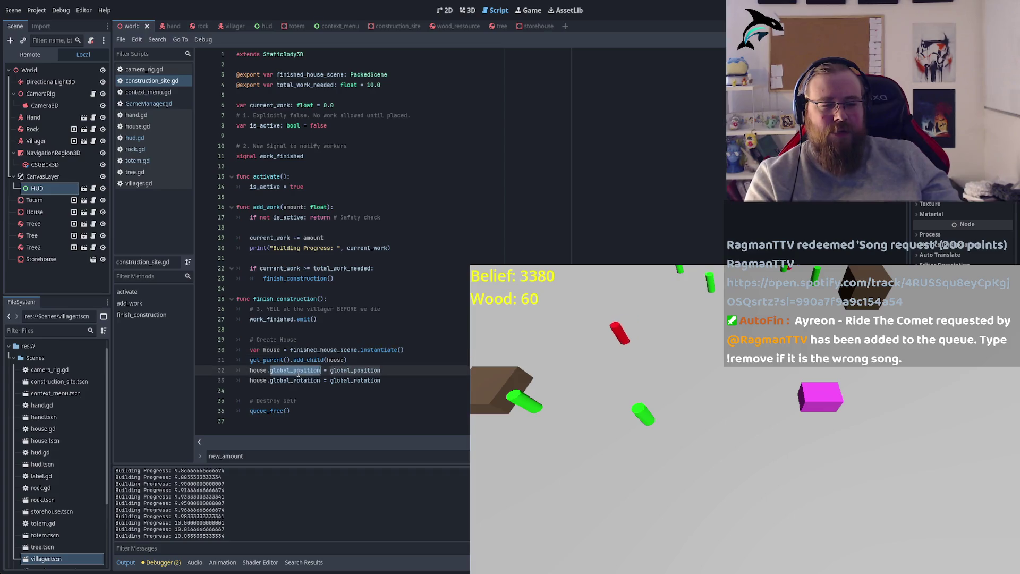
{"action": "double_click", "coordinate": [311, 381]}
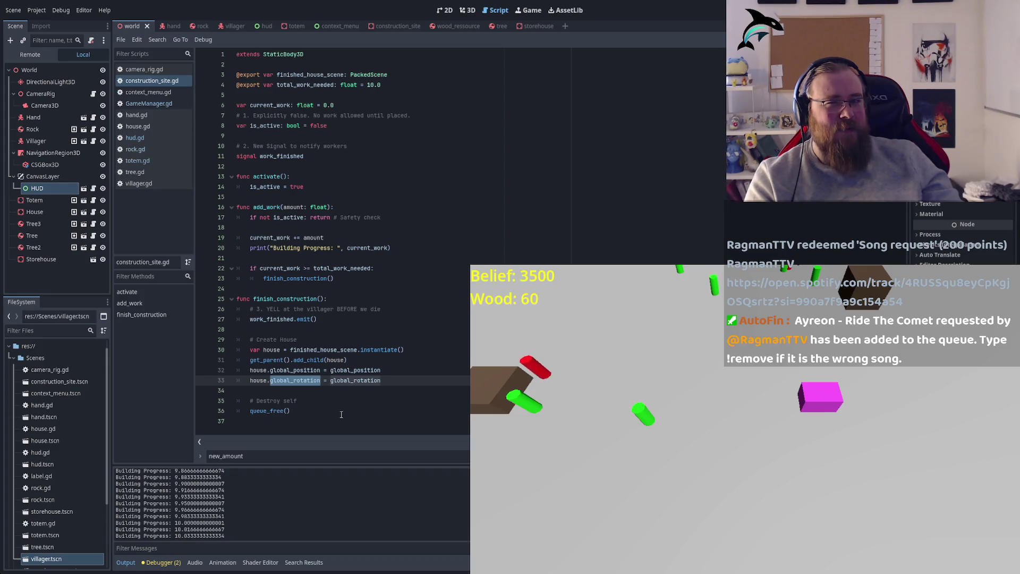
{"action": "double_click", "coordinate": [363, 370]}
{"action": "double_click", "coordinate": [357, 380]}
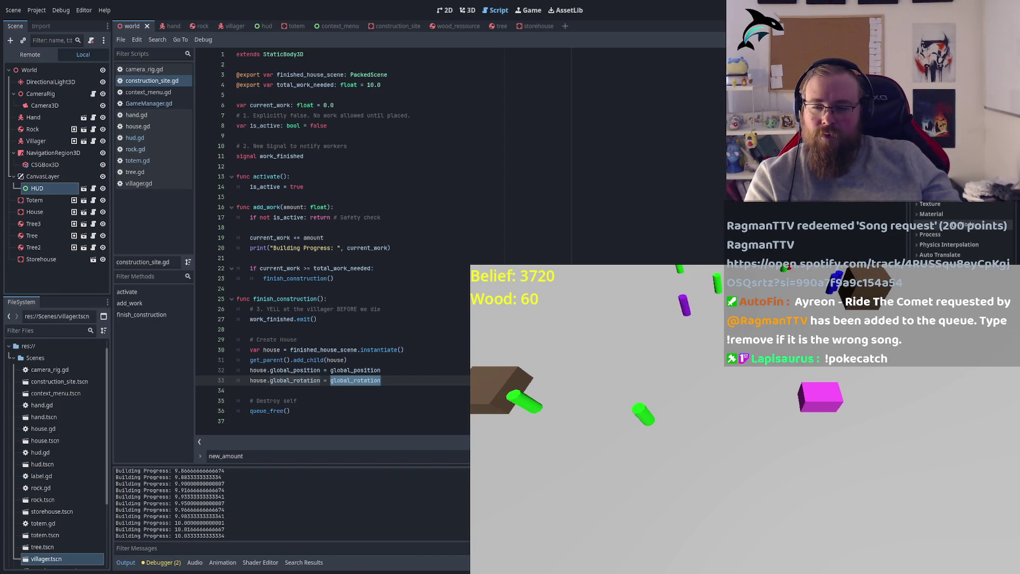
{"action": "double_click", "coordinate": [273, 410]}
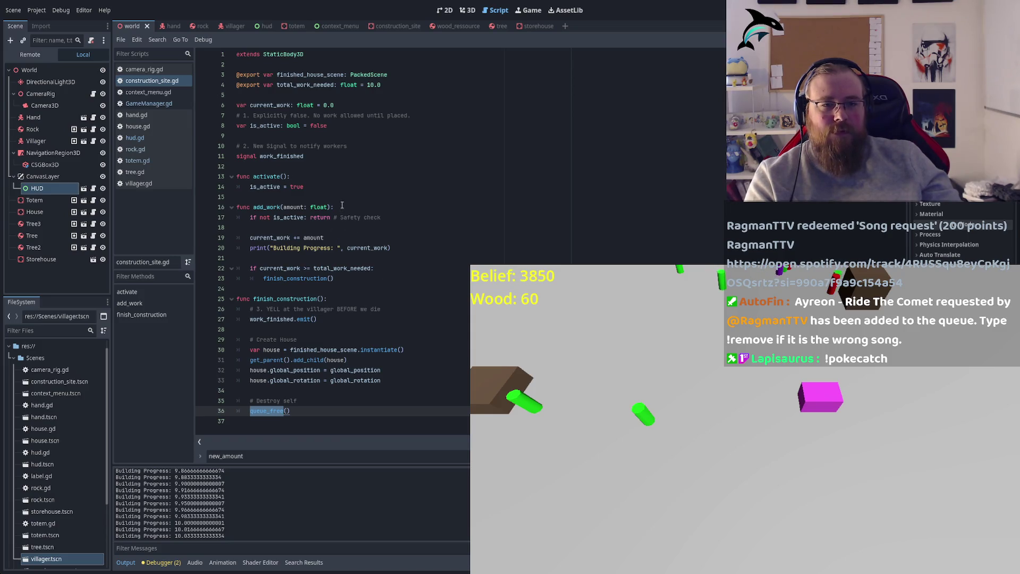
{"action": "left_click", "coordinate": [159, 127]}
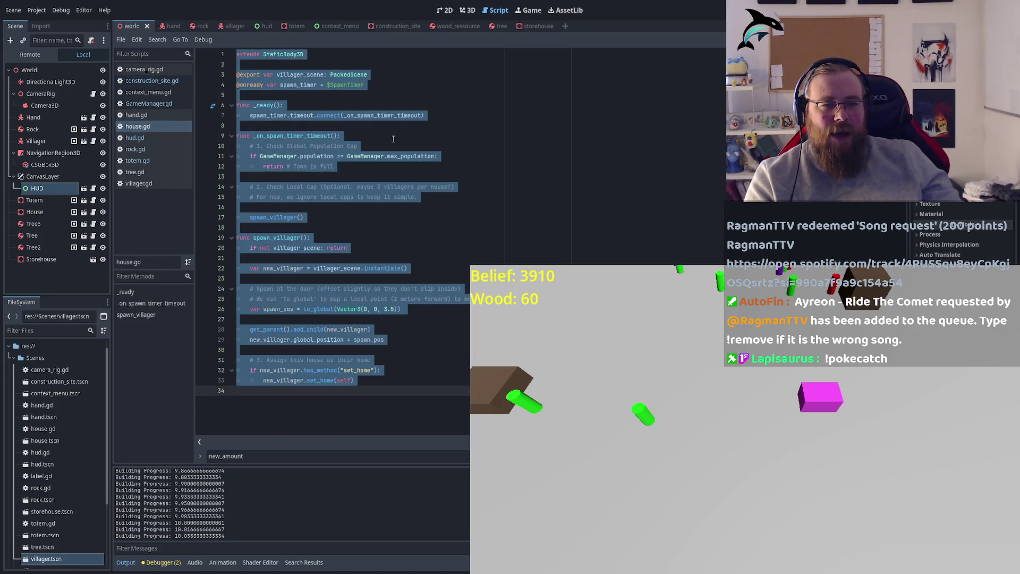
Review house.gd's spawn_villager and spawn timer code, then follow max_population to GameManager.gd.
{"action": "left_click", "coordinate": [351, 136]}
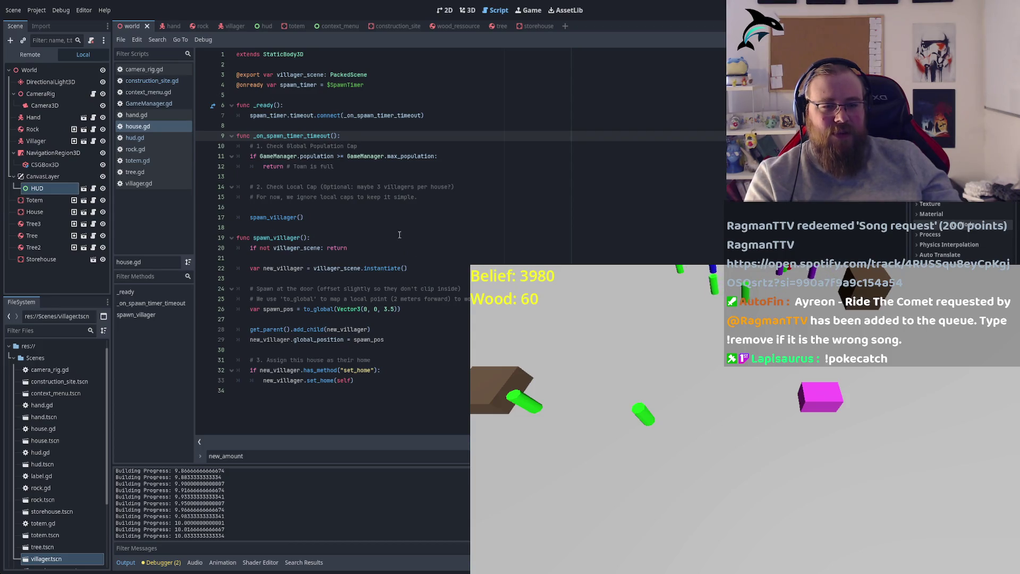
{"action": "double_click", "coordinate": [277, 237]}
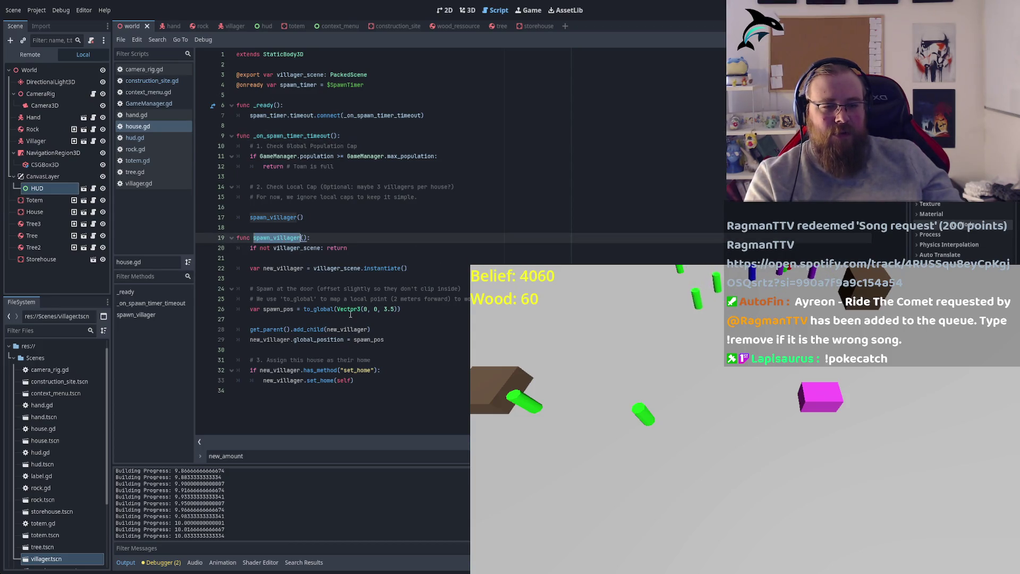
{"action": "left_click_drag", "start_coordinate": [314, 268], "coordinate": [362, 267]}
{"action": "double_click", "coordinate": [362, 370]}
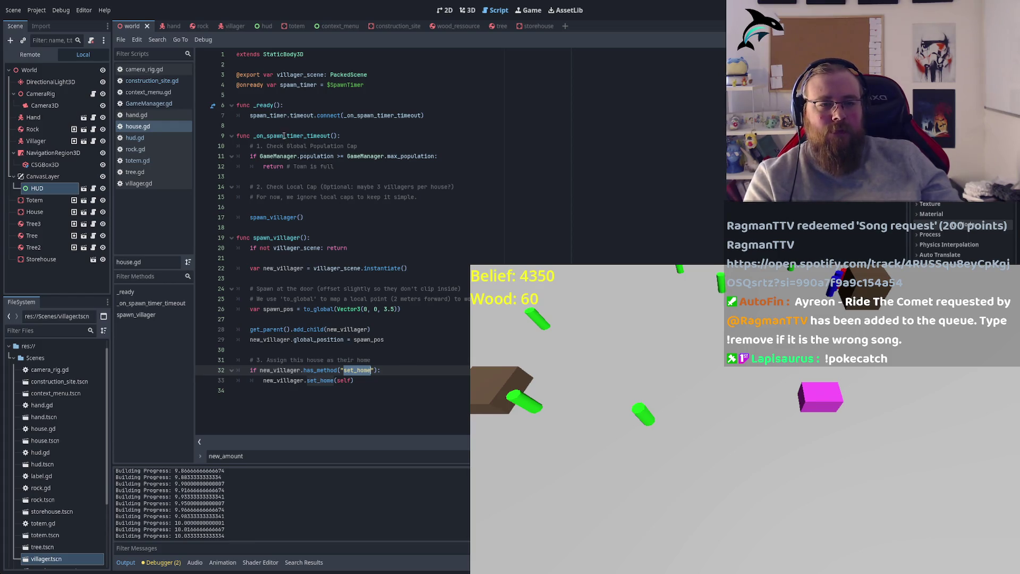
{"action": "double_click", "coordinate": [283, 136]}
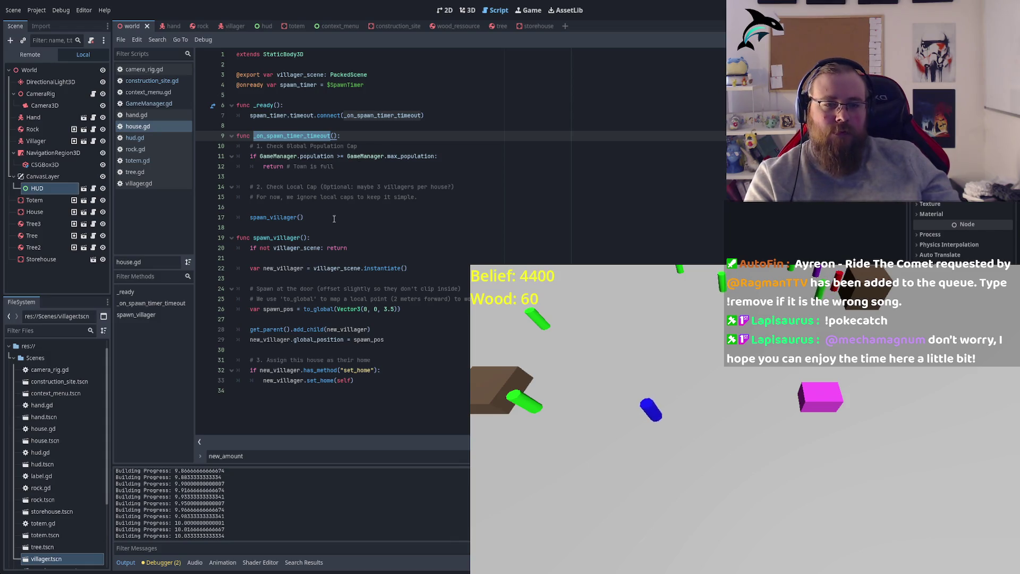
{"action": "double_click", "coordinate": [276, 217]}
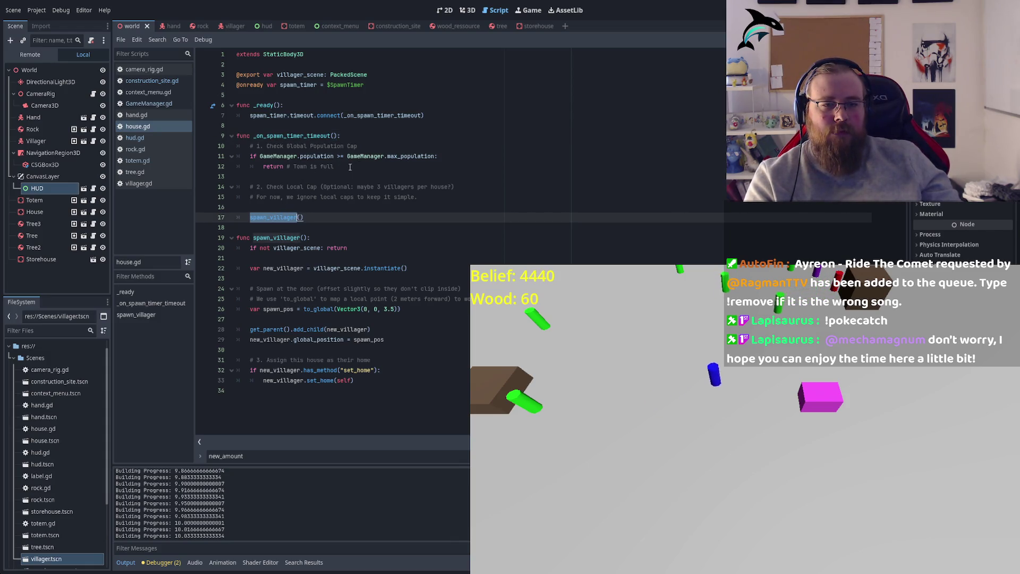
{"action": "left_click", "coordinate": [317, 156]}
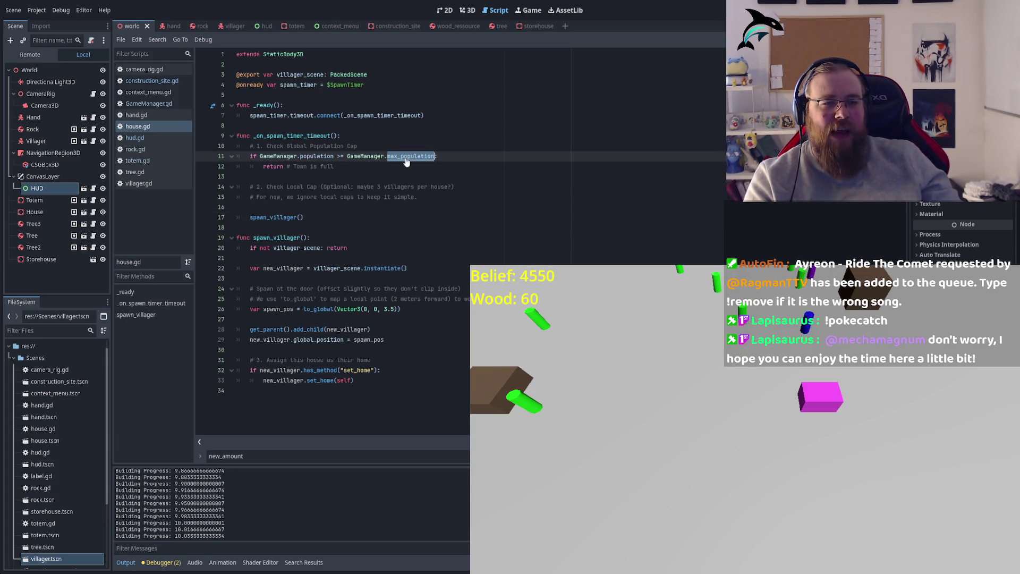
{"action": "left_click", "coordinate": [408, 156], "text": "ctrl"}
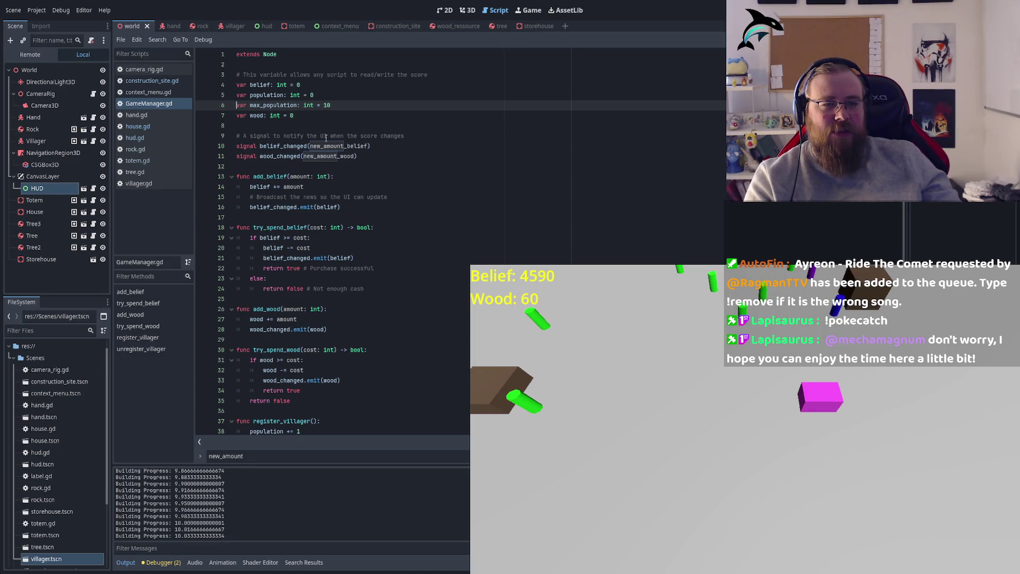
{"action": "double_click", "coordinate": [283, 105]}
{"action": "double_click", "coordinate": [326, 106]}
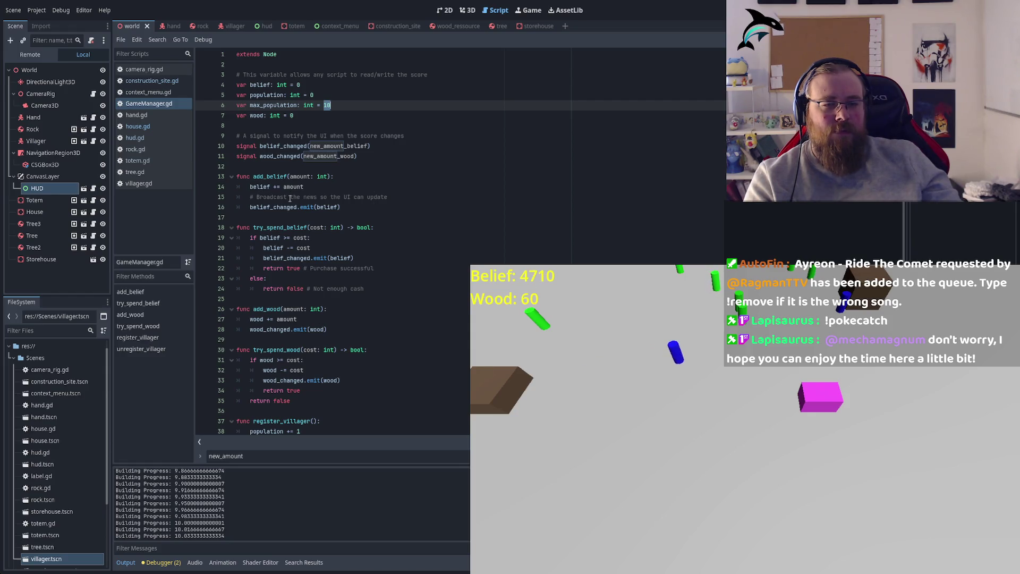
{"action": "scroll", "coordinate": [352, 311], "scroll_direction": "down", "scroll_amount": 2}
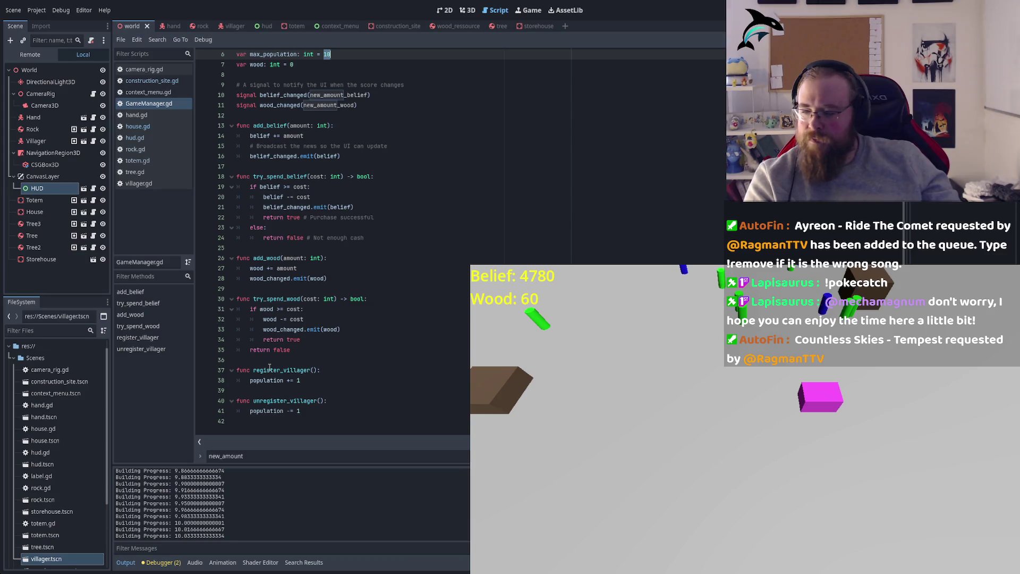
{"action": "left_click", "coordinate": [139, 184]}
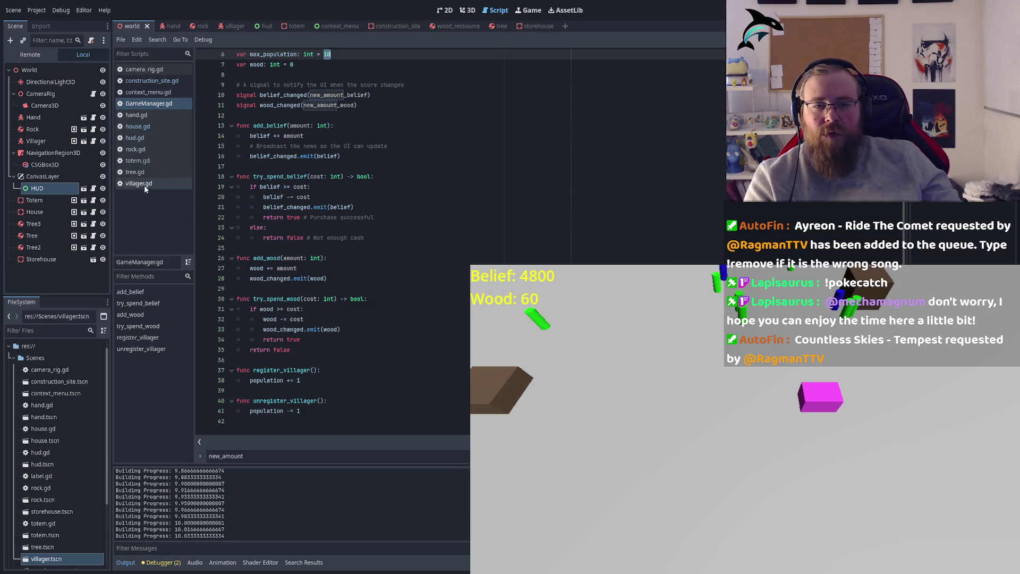
Locate the _process_deliver definition in villager.gd and its delta parameter.
{"action": "scroll", "coordinate": [332, 239], "scroll_direction": "up", "scroll_amount": 20}
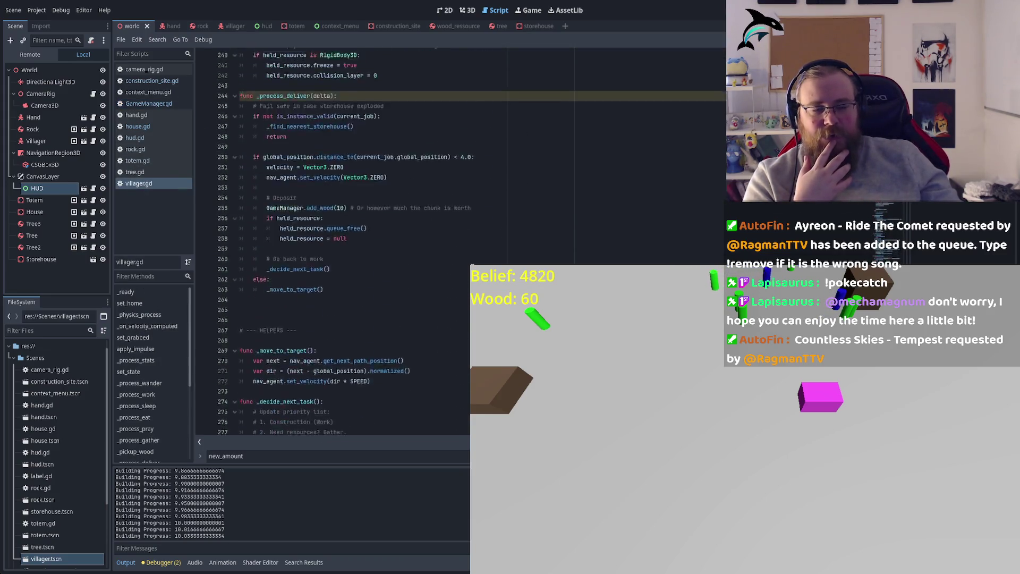
{"action": "scroll", "coordinate": [332, 240], "scroll_direction": "up", "scroll_amount": 12}
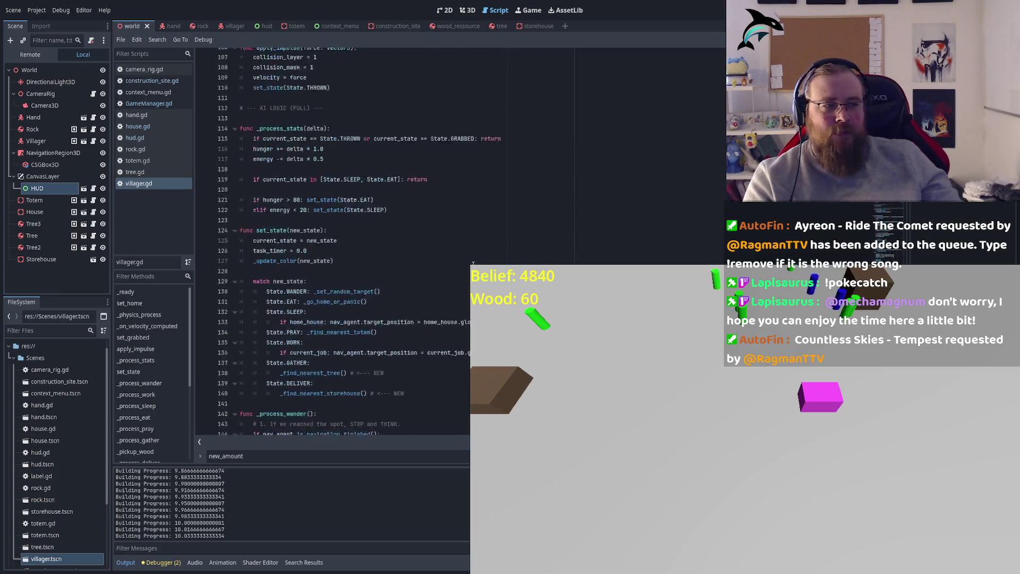
{"action": "scroll", "coordinate": [358, 274], "scroll_direction": "down", "scroll_amount": 20}
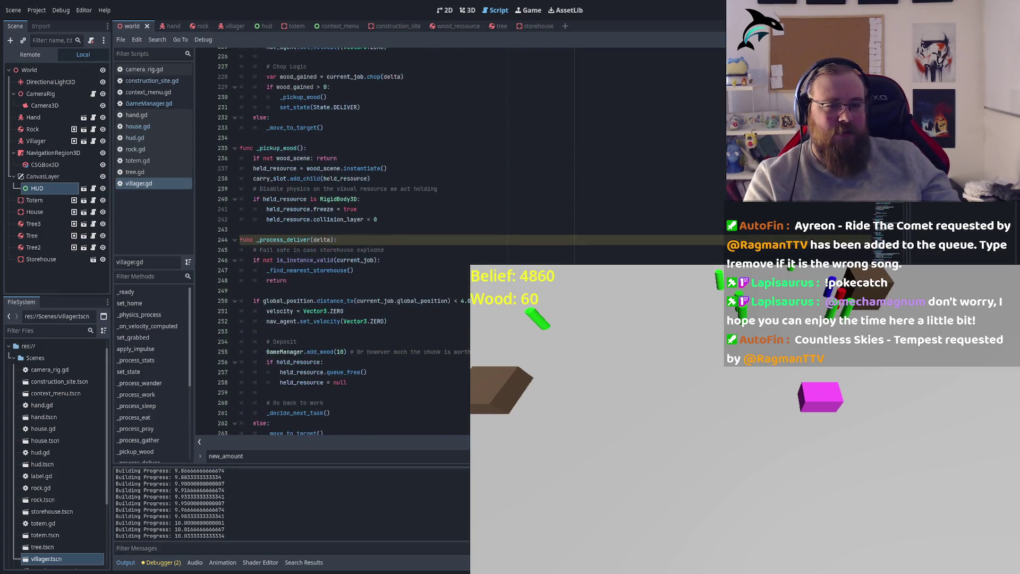
{"action": "double_click", "coordinate": [300, 264]}
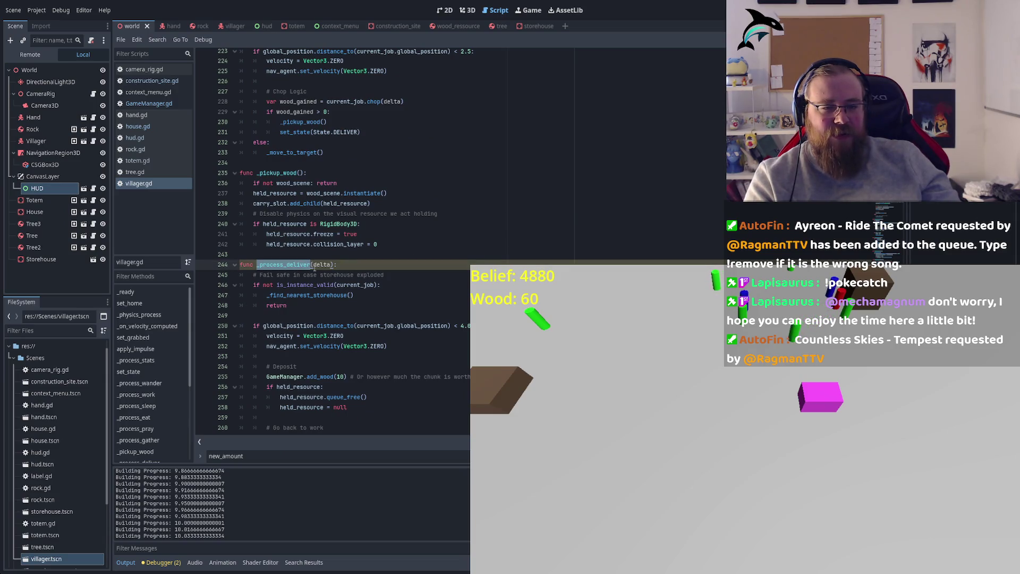
{"action": "key", "text": "ctrl+f"}
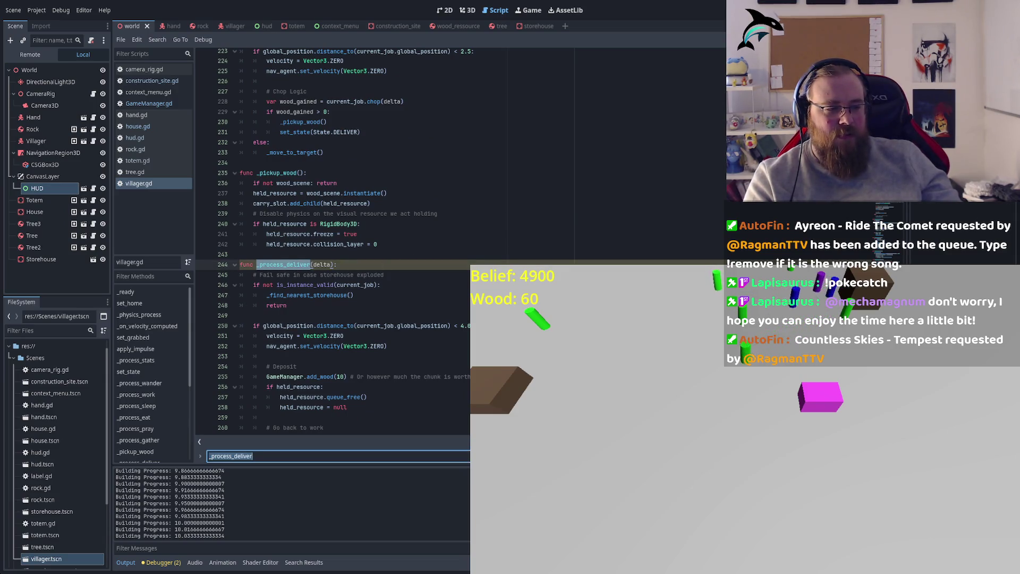
{"action": "left_click", "coordinate": [289, 305]}
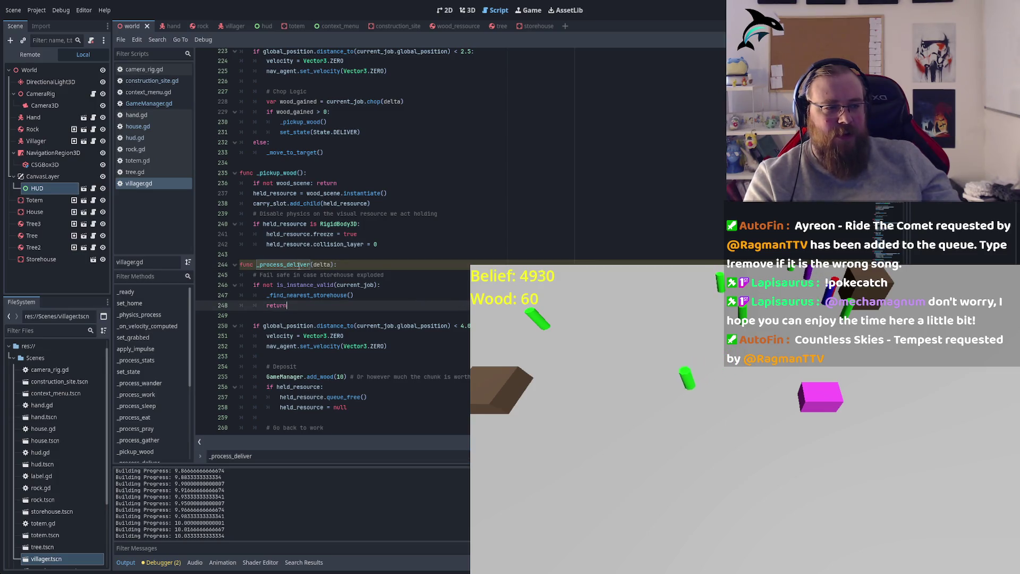
{"action": "left_click", "coordinate": [299, 265]}
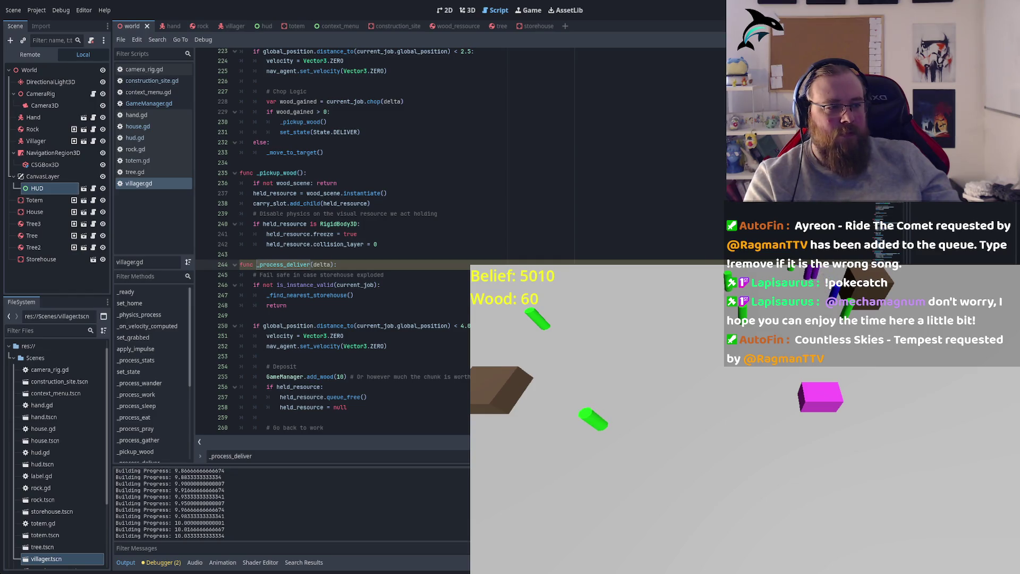
{"action": "double_click", "coordinate": [323, 265]}
{"action": "scroll", "coordinate": [361, 306], "scroll_direction": "down", "scroll_amount": 2}
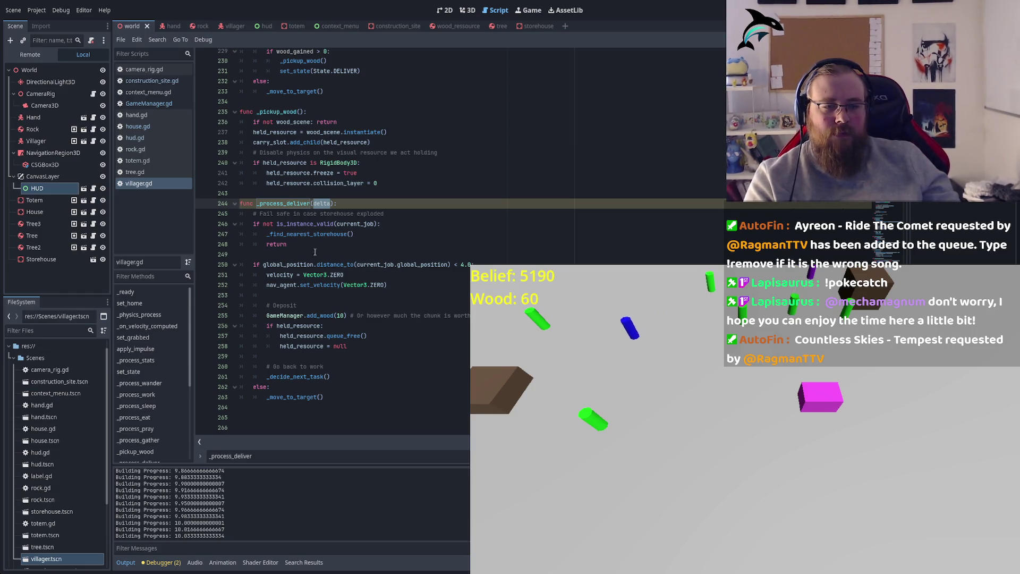
Find the _process_deliver call on line 75 and step through delta matches into _physics_process.
{"action": "double_click", "coordinate": [283, 203]}
{"action": "key", "text": "ctrl+f"}
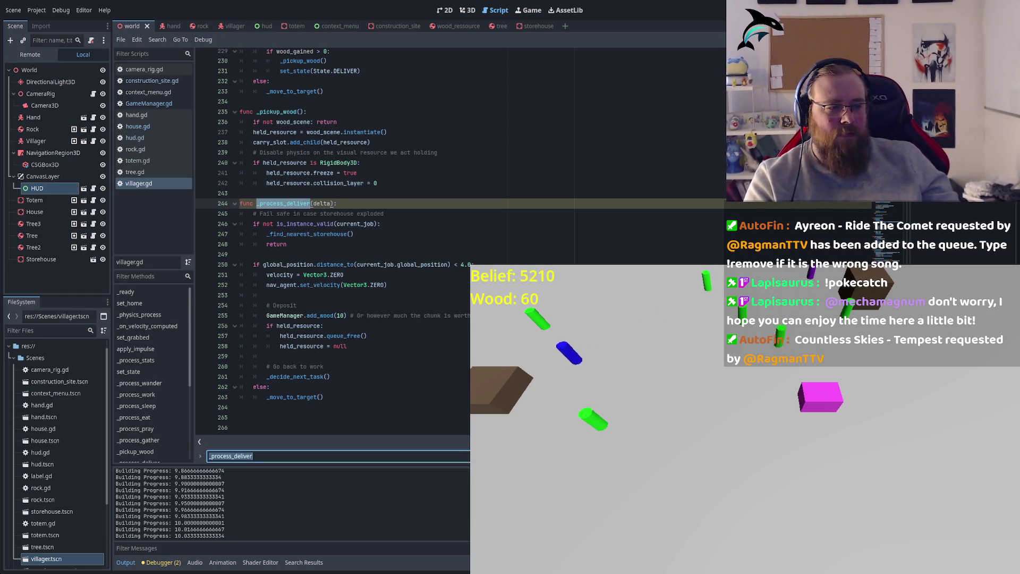
{"action": "key", "text": "Return"}
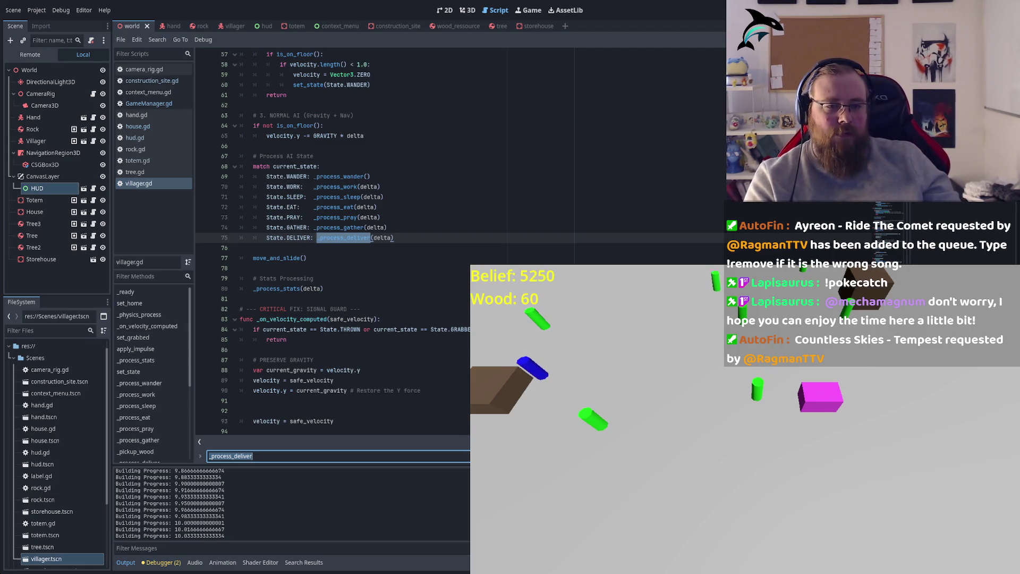
{"action": "double_click", "coordinate": [382, 237]}
{"action": "key", "text": "ctrl+f"}
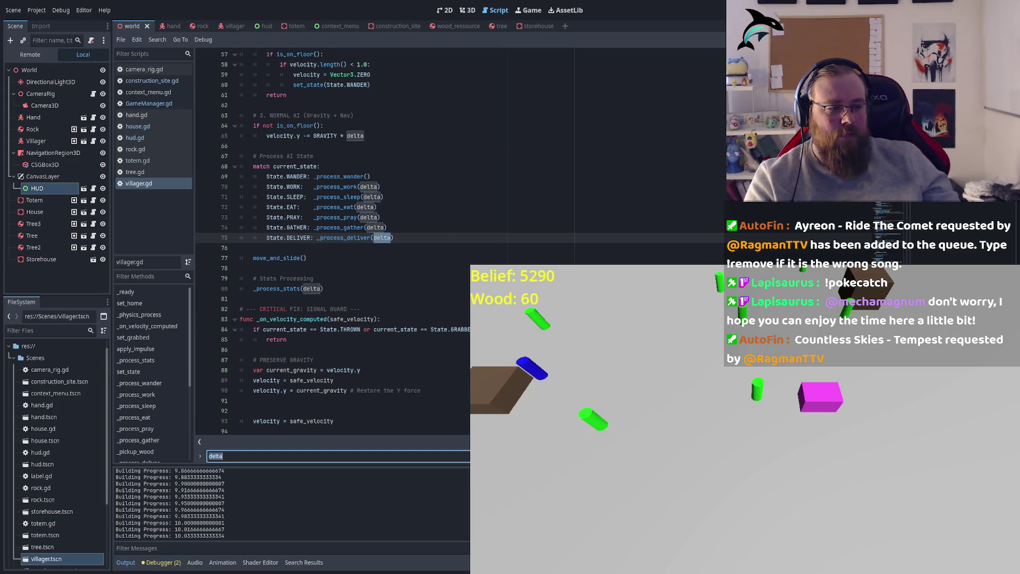
{"action": "key", "text": "shift+Return"}
{"action": "key", "text": "shift+Return"}
{"action": "key", "text": "shift+Return"}
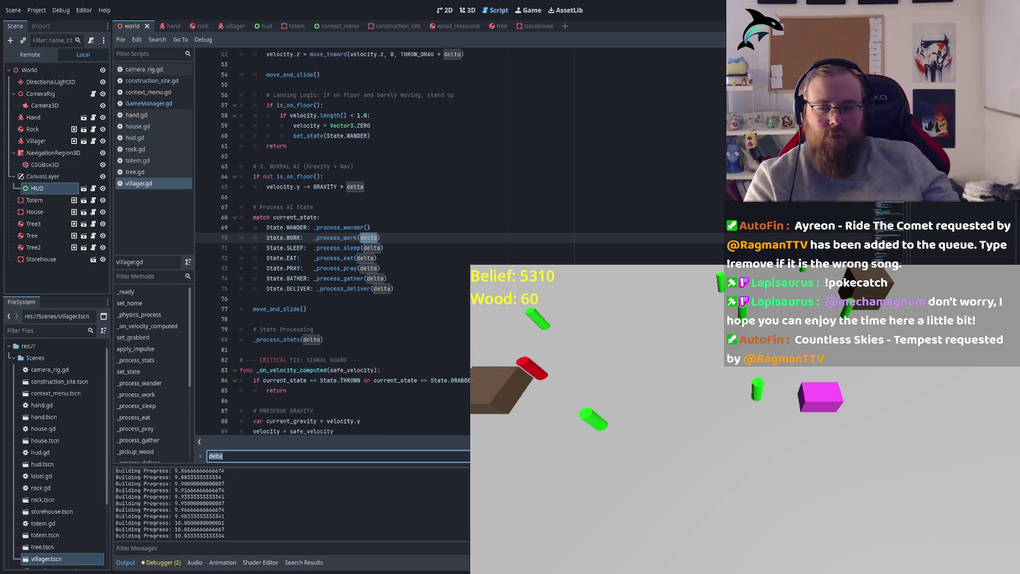
{"action": "key", "text": "shift+Return"}
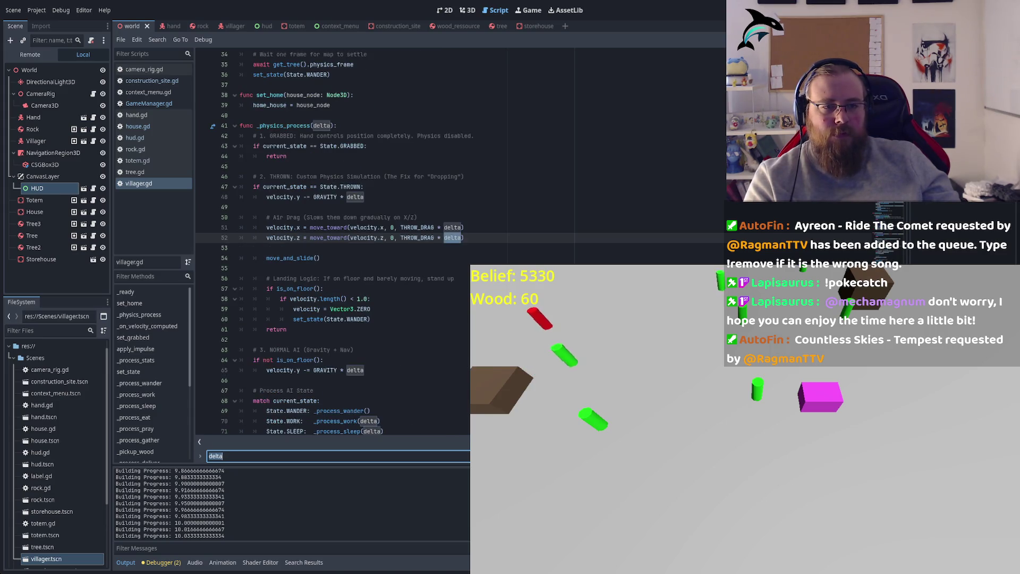
{"action": "key", "text": "shift+Return"}
{"action": "key", "text": "shift+Return"}
{"action": "key", "text": "shift+Return"}
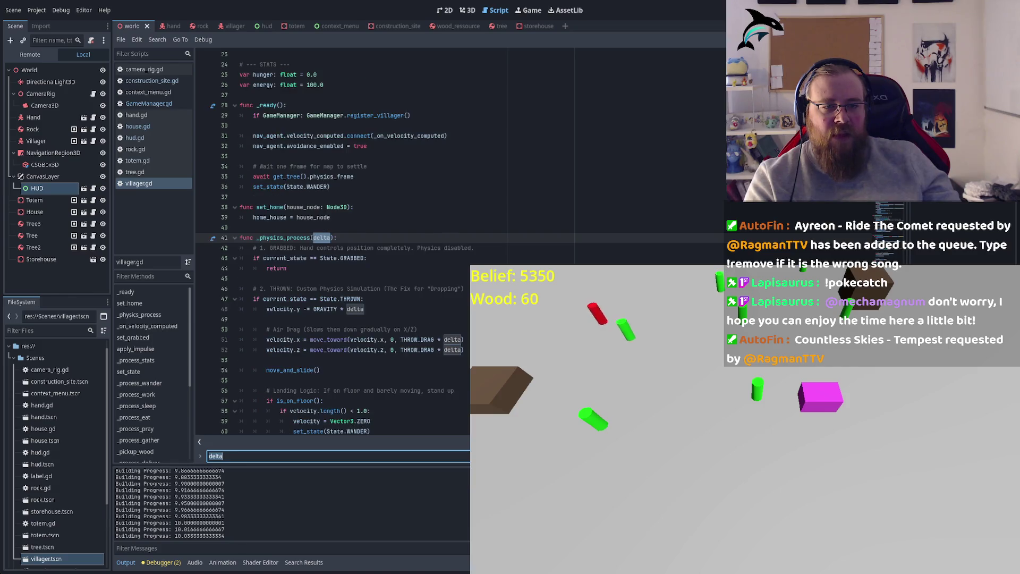
{"action": "key", "text": "shift+Return"}
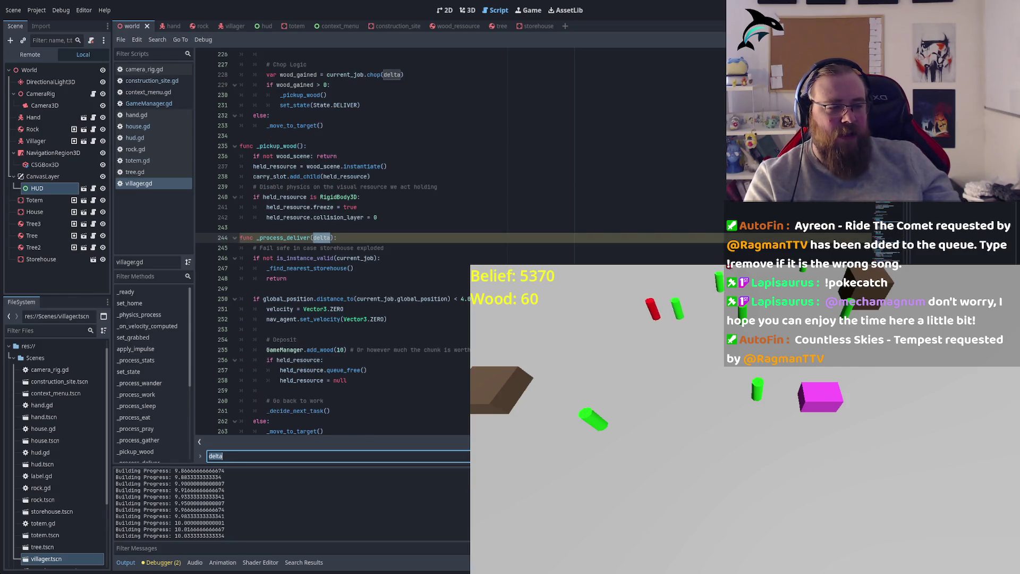
{"action": "key", "text": "Return"}
{"action": "double_click", "coordinate": [284, 237]}
{"action": "scroll", "coordinate": [365, 285], "scroll_direction": "down", "scroll_amount": 10}
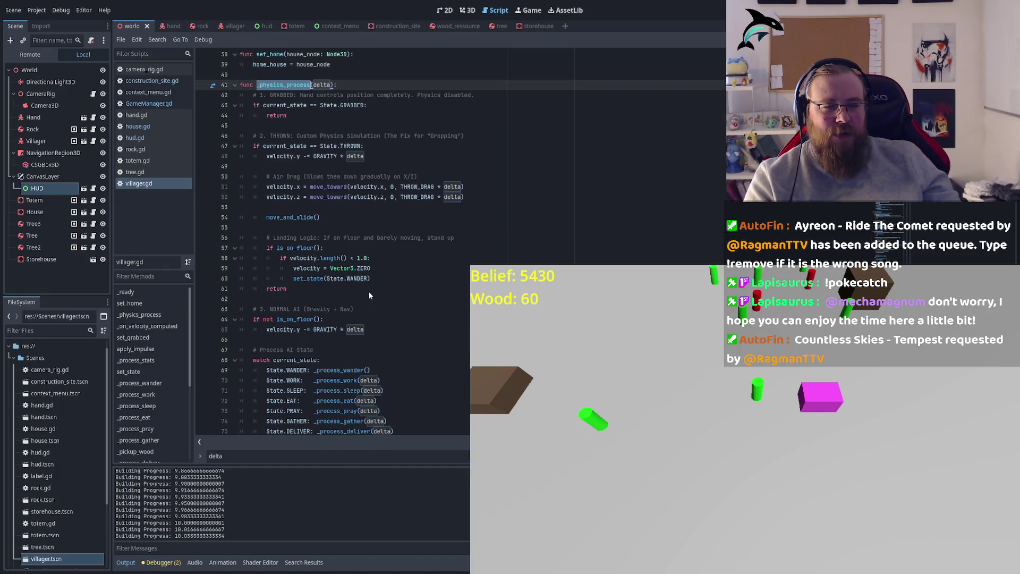
{"action": "scroll", "coordinate": [404, 222], "scroll_direction": "down", "scroll_amount": 6}
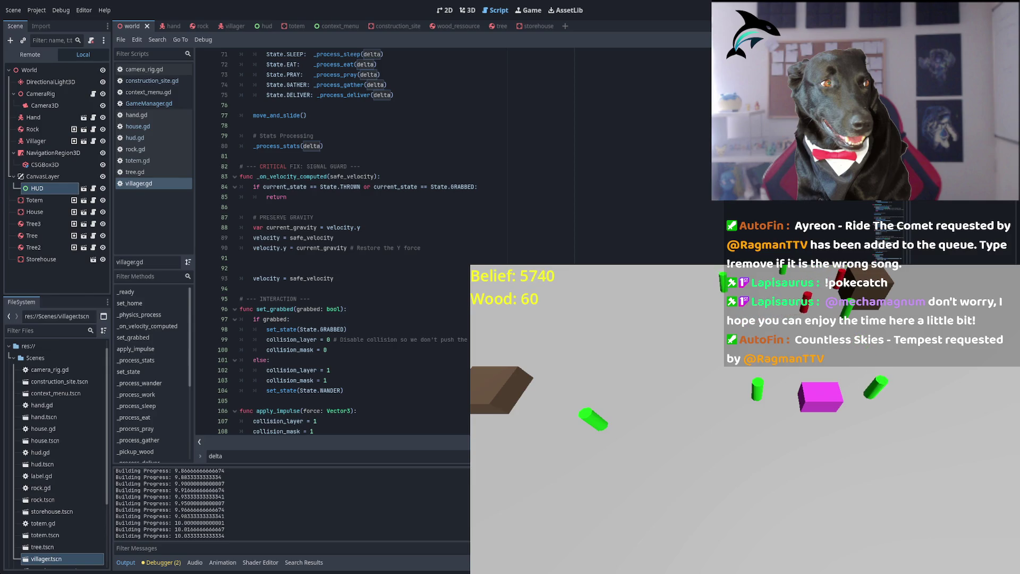
Scroll to _process_stats and select its early return for thrown or grabbed villagers.
{"action": "left_click", "coordinate": [381, 292]}
{"action": "scroll", "coordinate": [388, 287], "scroll_direction": "down", "scroll_amount": 4}
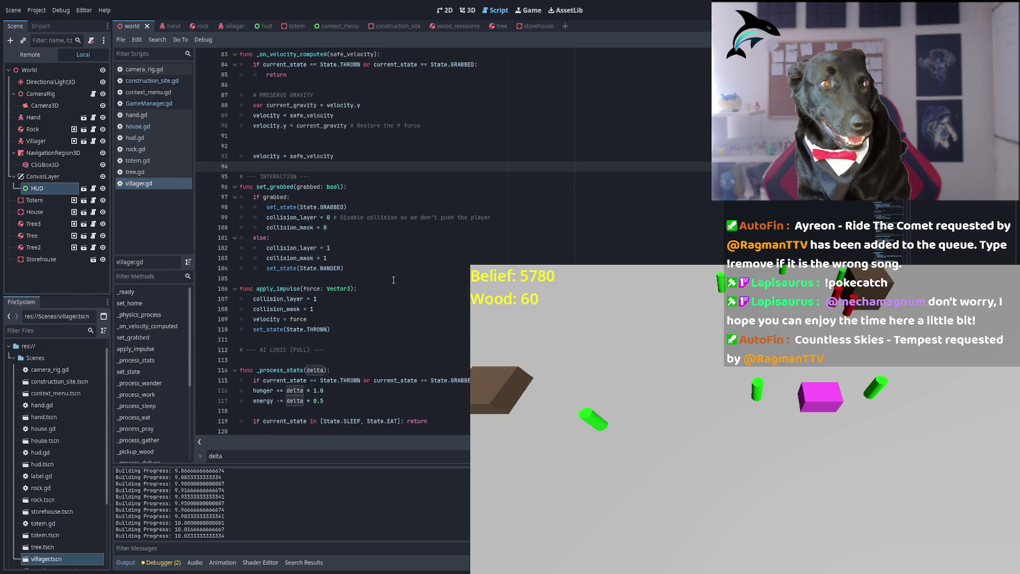
{"action": "scroll", "coordinate": [392, 271], "scroll_direction": "down", "scroll_amount": 4}
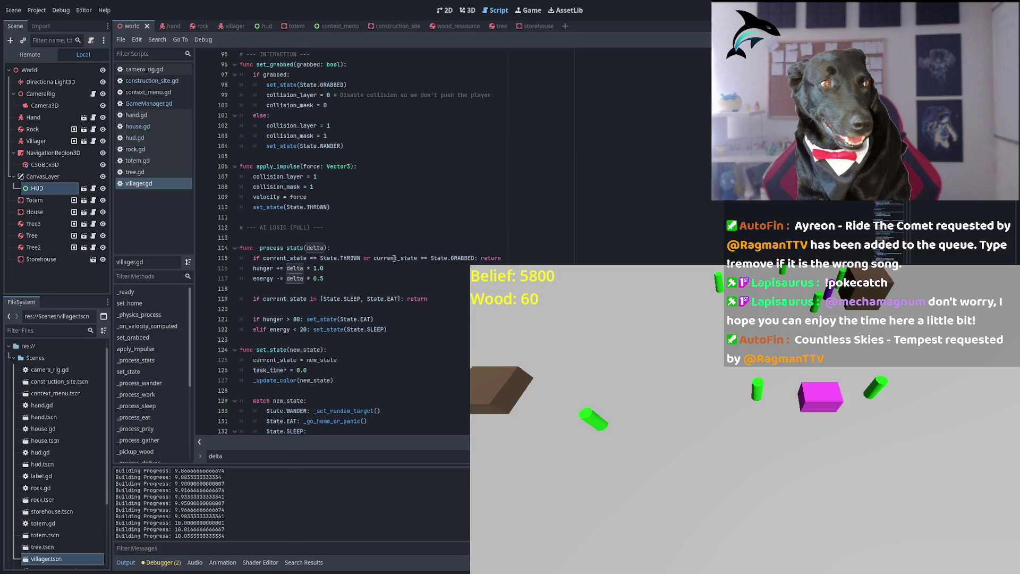
{"action": "scroll", "coordinate": [393, 258], "scroll_direction": "down", "scroll_amount": 3}
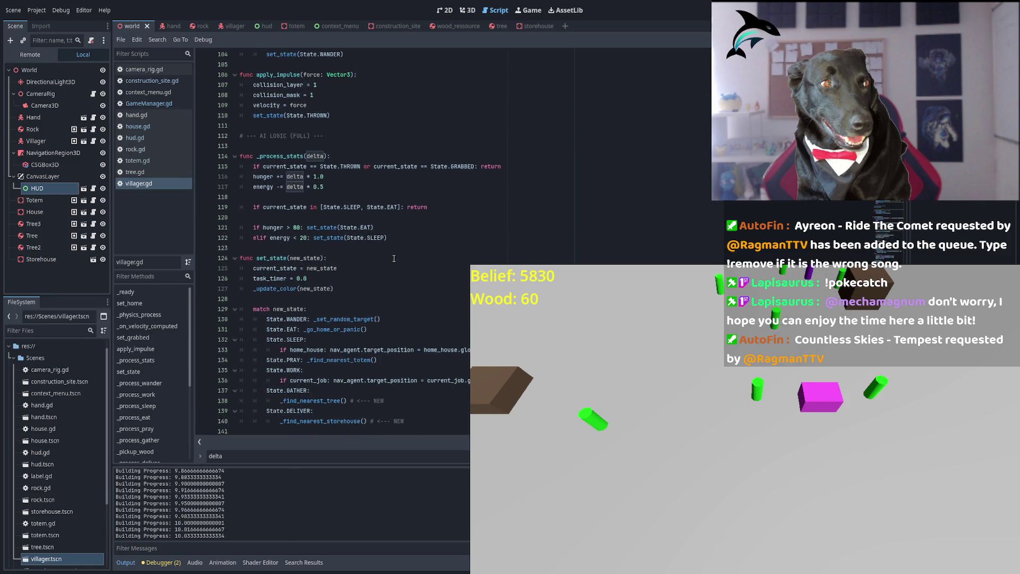
{"action": "left_click_drag", "start_coordinate": [263, 136], "coordinate": [335, 138]}
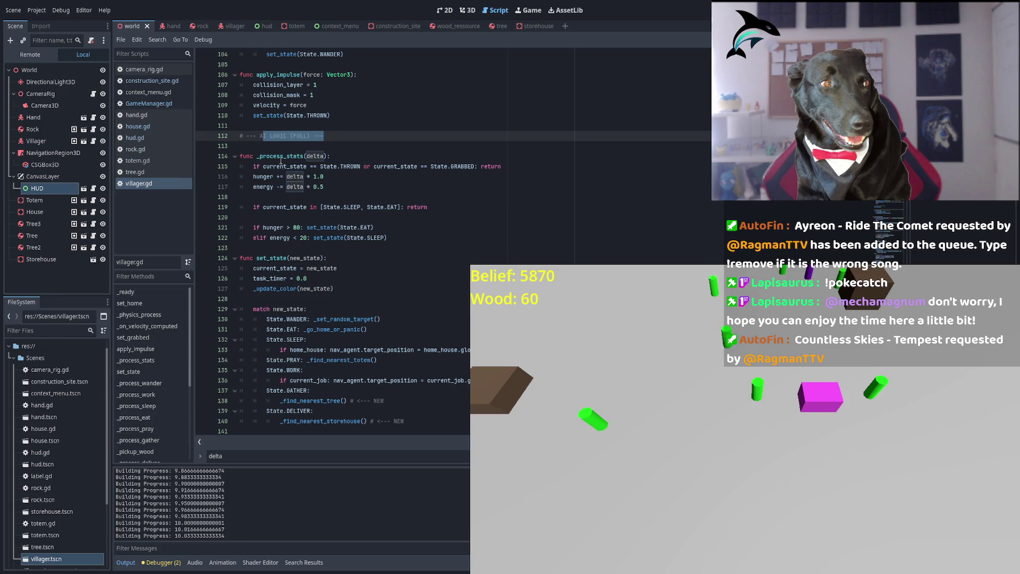
{"action": "left_click", "coordinate": [267, 155]}
{"action": "double_click", "coordinate": [284, 155]}
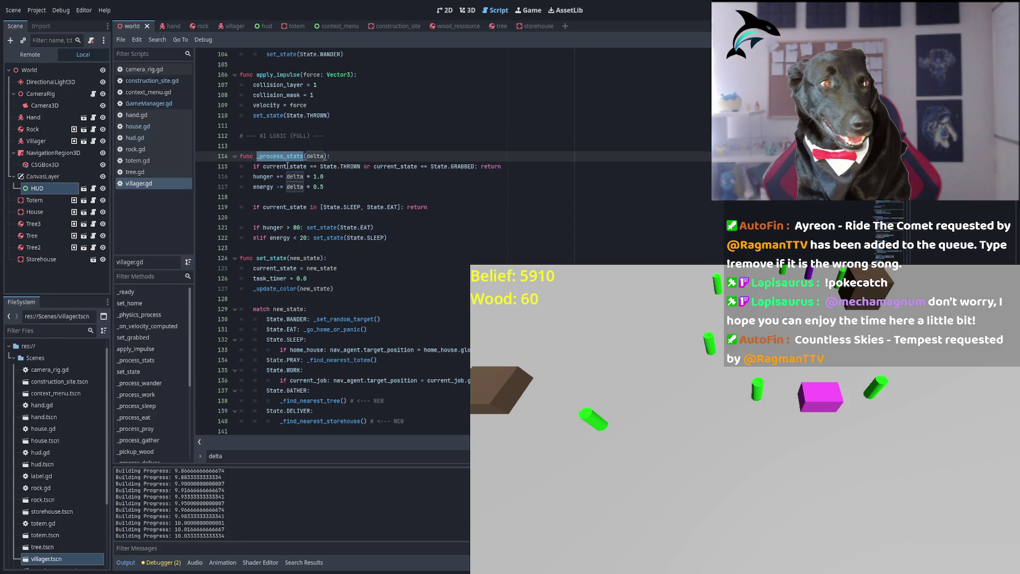
{"action": "triple_click", "coordinate": [344, 167]}
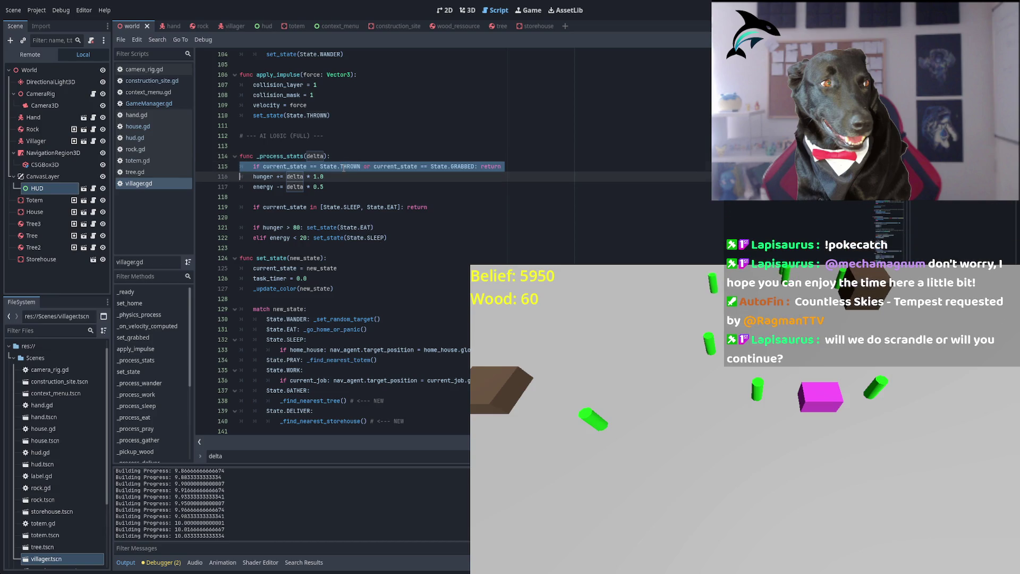
Grab several villagers in the running game and throw them across the field.
{"action": "mouse_move", "coordinate": [632, 445]}
{"action": "left_mouse_down"}
{"action": "mouse_move", "coordinate": [697, 409]}
{"action": "mouse_move", "coordinate": [642, 519]}
{"action": "mouse_move", "coordinate": [658, 483]}
{"action": "left_mouse_up"}
{"action": "mouse_move", "coordinate": [699, 372]}
{"action": "left_mouse_down"}
{"action": "mouse_move", "coordinate": [622, 524]}
{"action": "mouse_move", "coordinate": [629, 375]}
{"action": "left_mouse_up"}
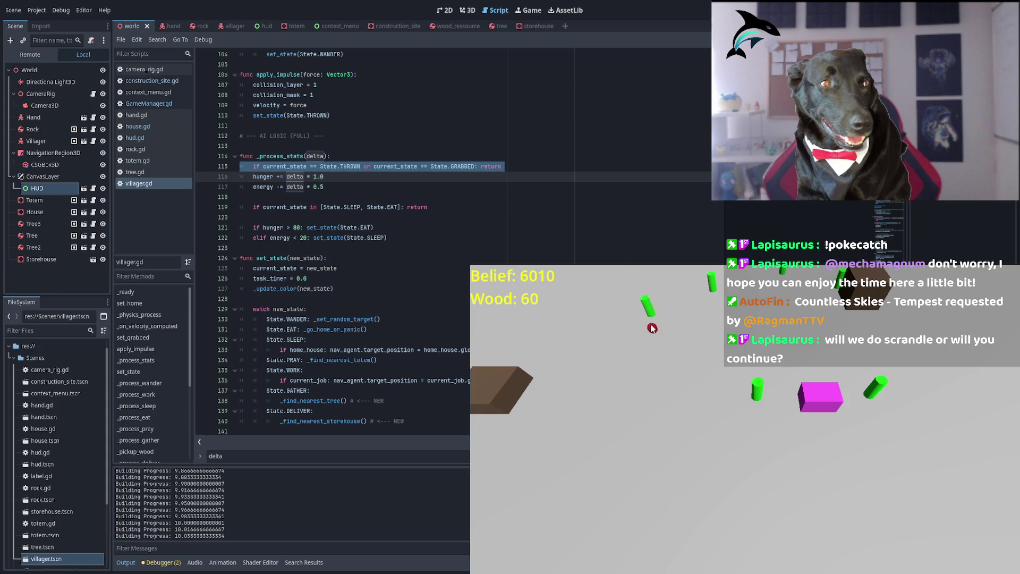
{"action": "left_click_drag", "start_coordinate": [603, 307], "coordinate": [611, 366]}
{"action": "mouse_move", "coordinate": [613, 419]}
{"action": "left_mouse_down"}
{"action": "mouse_move", "coordinate": [671, 419]}
{"action": "mouse_move", "coordinate": [677, 484]}
{"action": "left_mouse_up"}
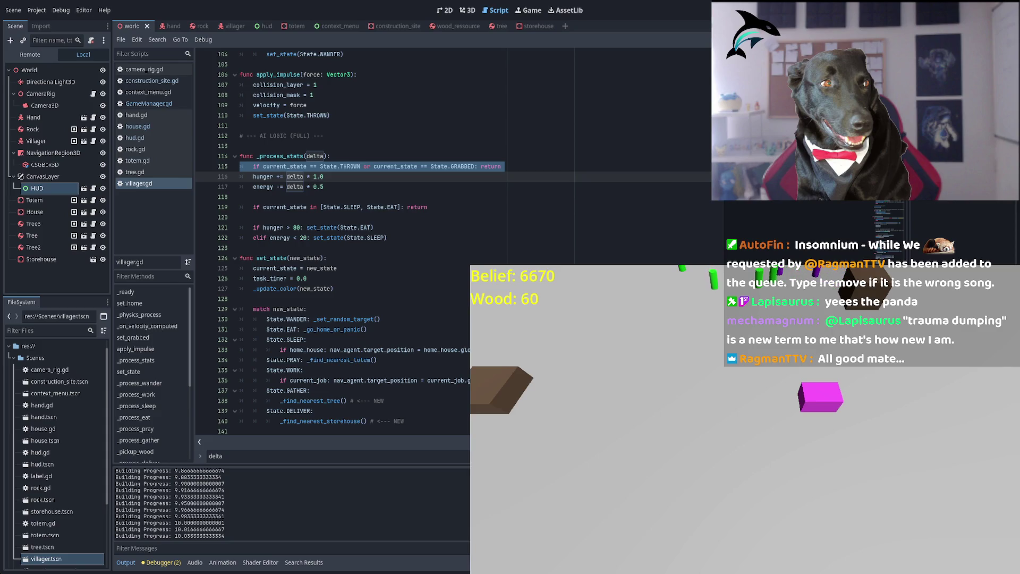
{"action": "left_click", "coordinate": [489, 166]}
{"action": "left_click", "coordinate": [489, 174]}
{"action": "left_click", "coordinate": [453, 167]}
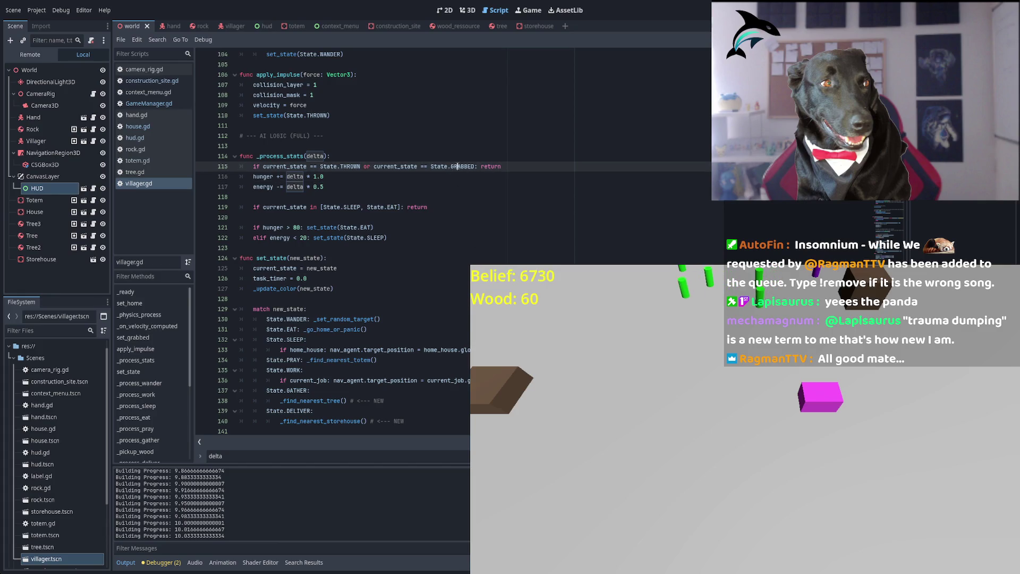
{"action": "left_click", "coordinate": [461, 166]}
{"action": "double_click", "coordinate": [297, 187]}
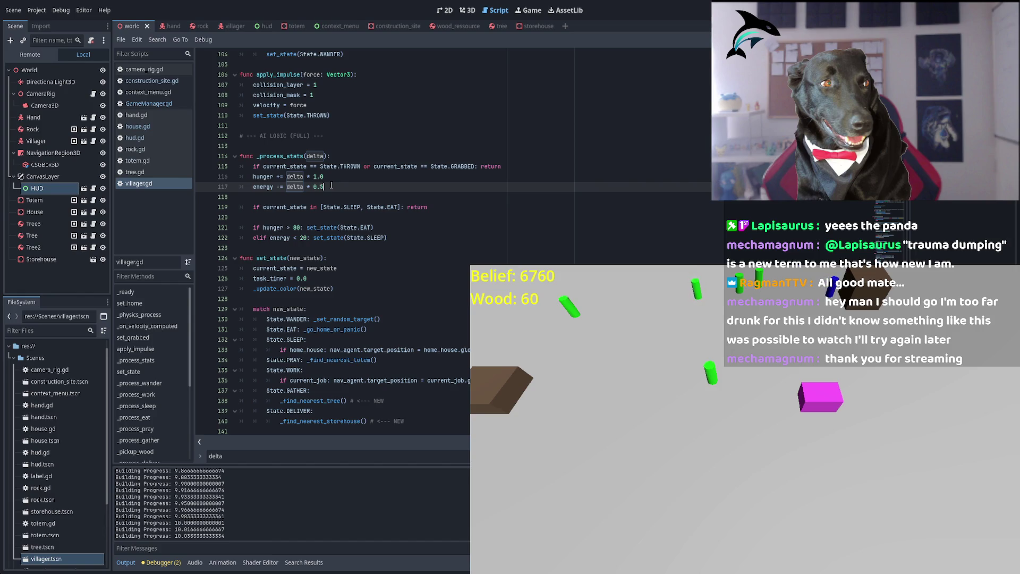
{"action": "left_click", "coordinate": [331, 180]}
{"action": "left_click", "coordinate": [336, 187]}
{"action": "double_click", "coordinate": [279, 208]}
{"action": "double_click", "coordinate": [351, 207]}
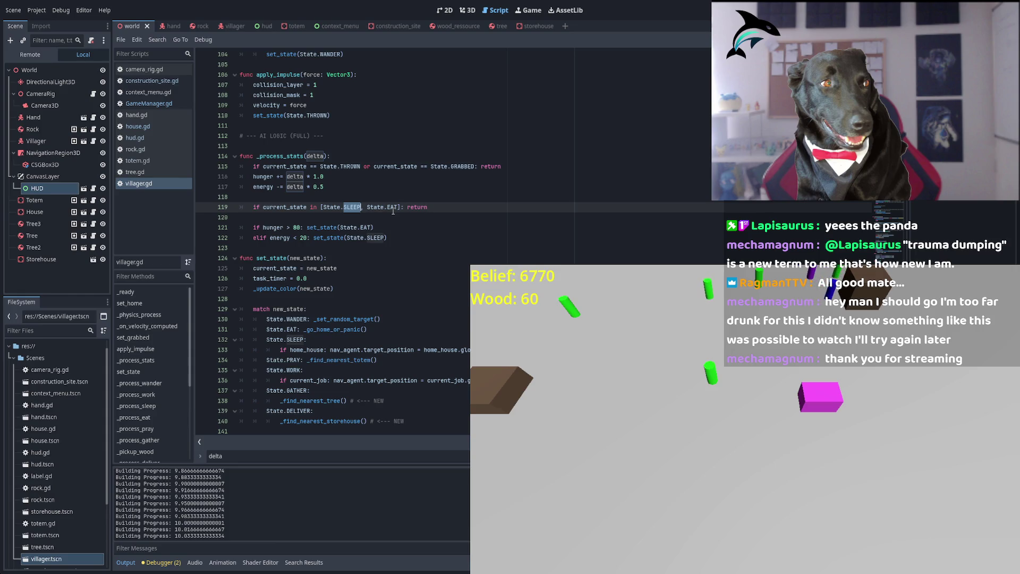
{"action": "double_click", "coordinate": [392, 207]}
{"action": "double_click", "coordinate": [376, 237]}
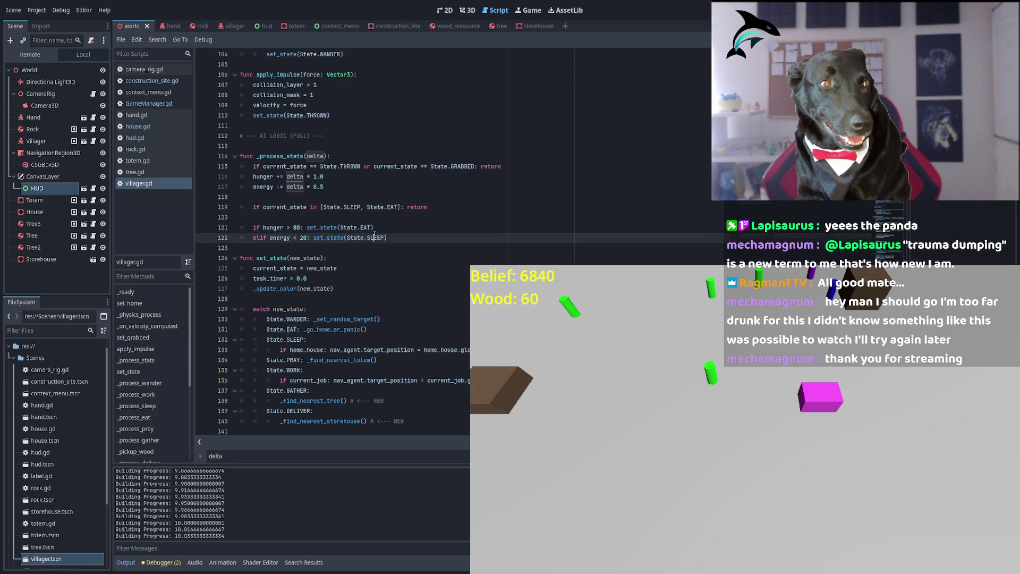
{"action": "double_click", "coordinate": [314, 257]}
{"action": "double_click", "coordinate": [316, 288]}
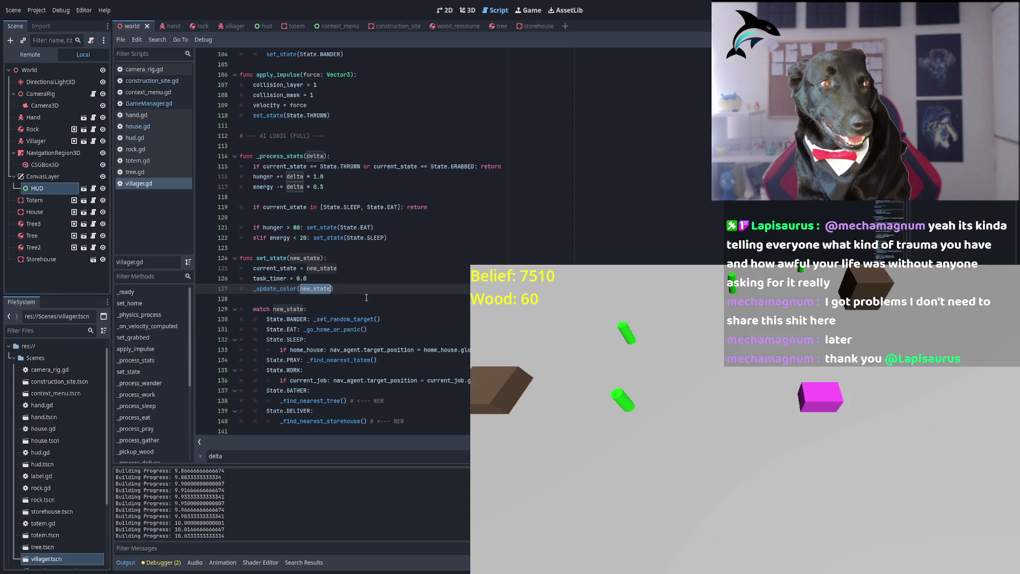
{"action": "left_click", "coordinate": [324, 258]}
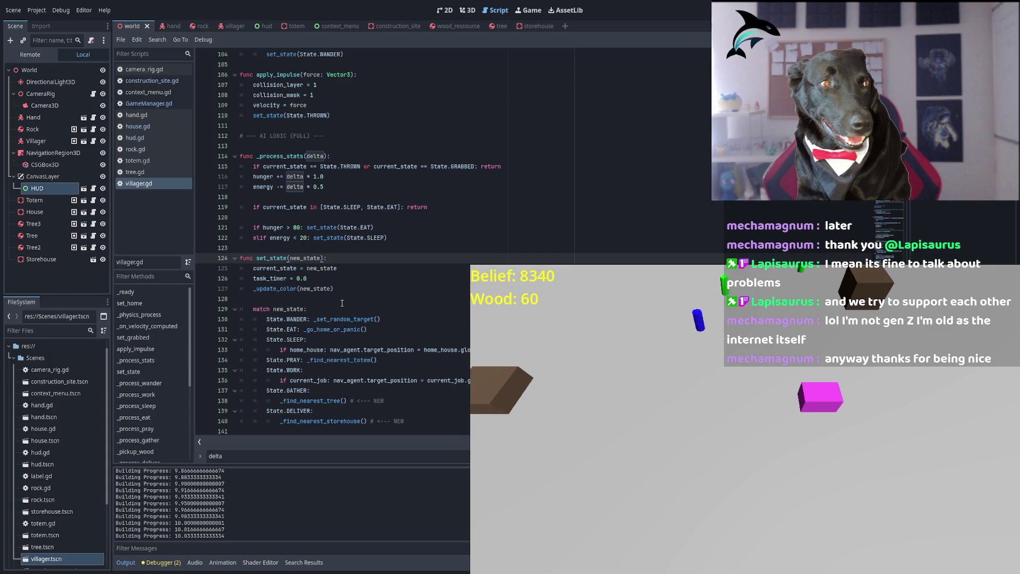
{"action": "double_click", "coordinate": [319, 269]}
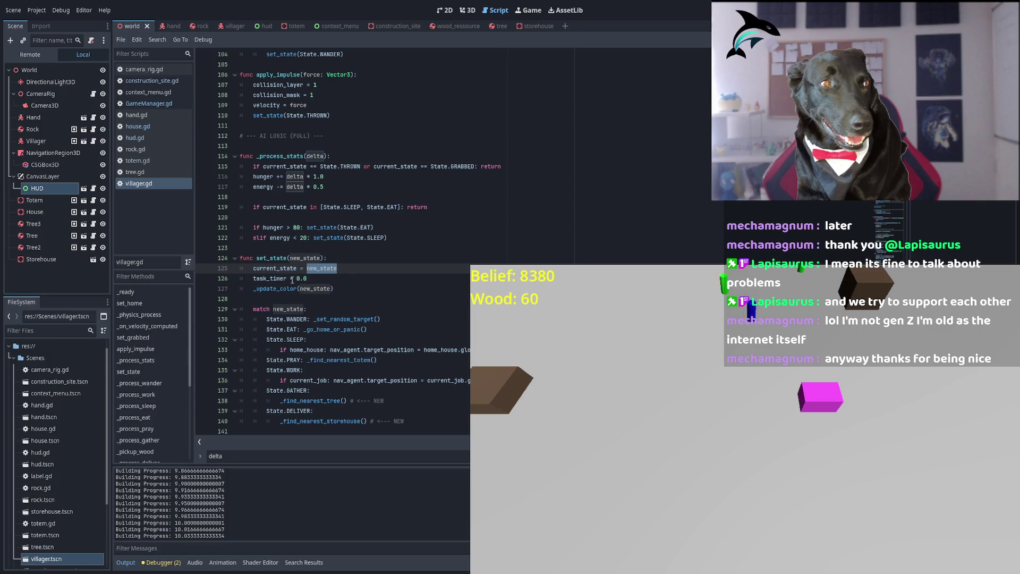
{"action": "left_click", "coordinate": [296, 278]}
{"action": "left_click_drag", "start_coordinate": [297, 278], "coordinate": [307, 279]}
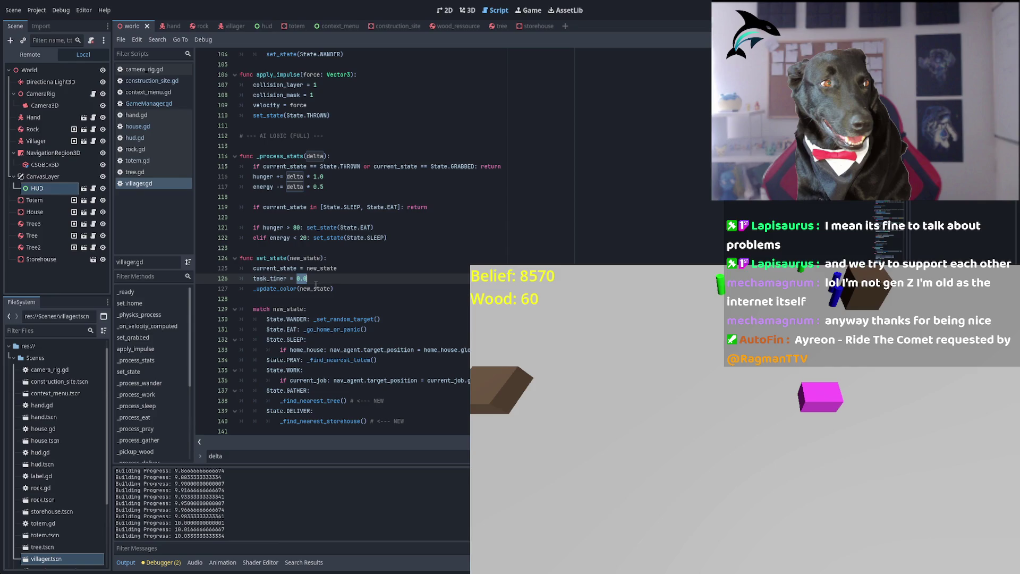
{"action": "left_click", "coordinate": [344, 289]}
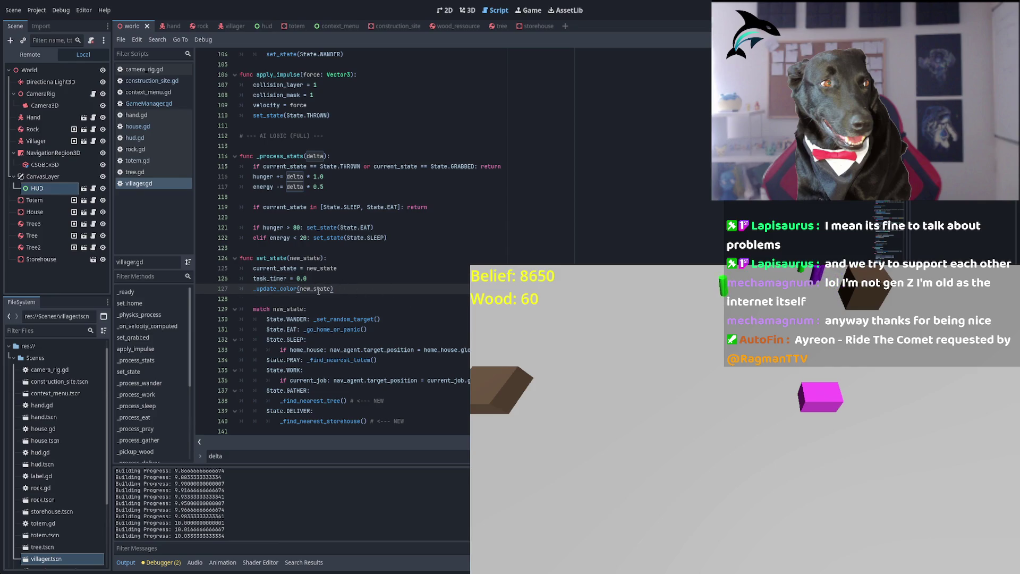
{"action": "scroll", "coordinate": [372, 281], "scroll_direction": "down", "scroll_amount": 2}
Delete the trailing '# <--- NEW' comments from the GATHER and DELIVER cases in set_state.
{"action": "left_click", "coordinate": [392, 258]}
{"action": "key", "text": "Down"}
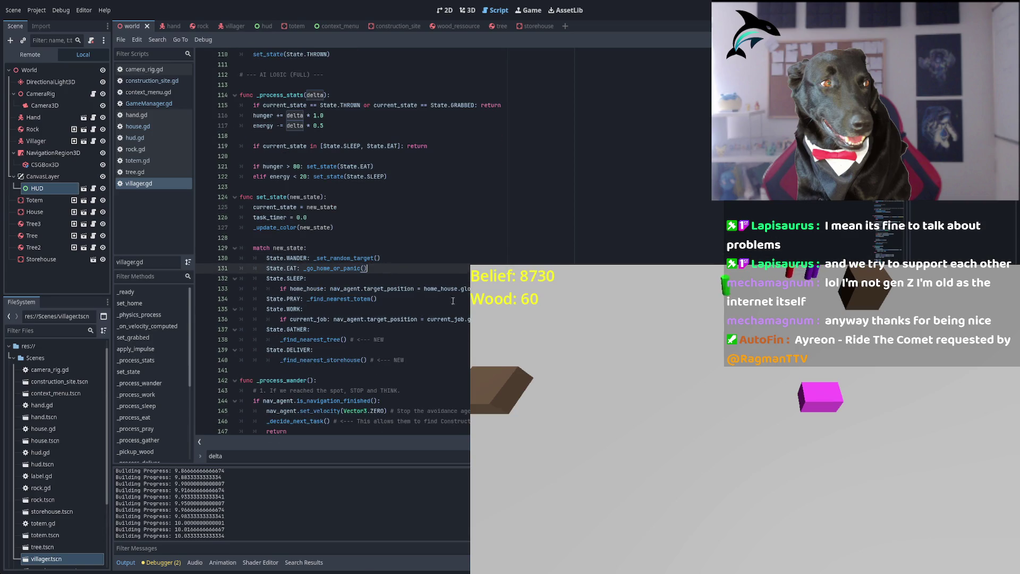
{"action": "left_click", "coordinate": [399, 300]}
{"action": "scroll", "coordinate": [403, 287], "scroll_direction": "down", "scroll_amount": 2}
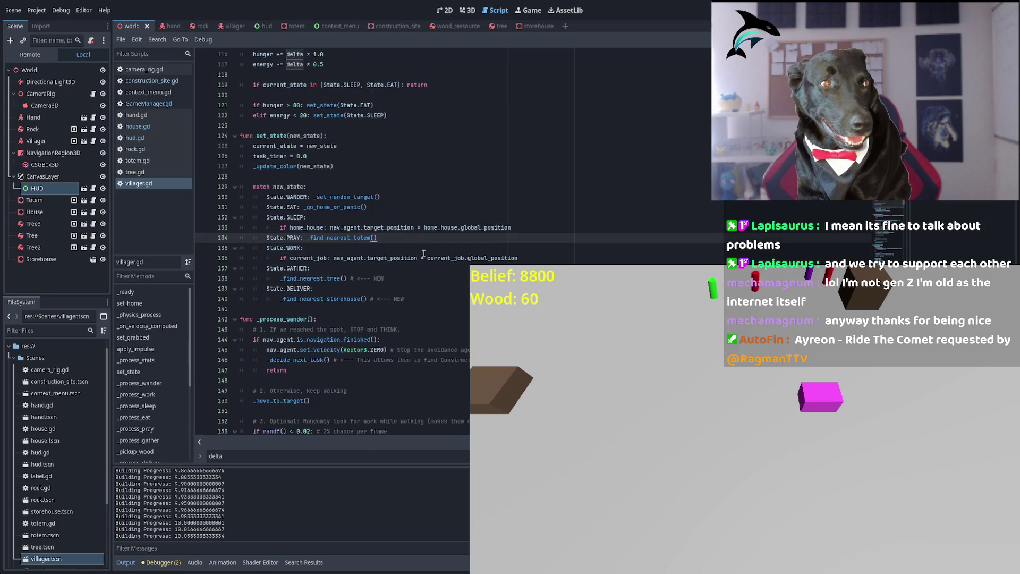
{"action": "scroll", "coordinate": [427, 274], "scroll_direction": "down", "scroll_amount": 1}
{"action": "left_click_drag", "start_coordinate": [384, 248], "coordinate": [348, 247]}
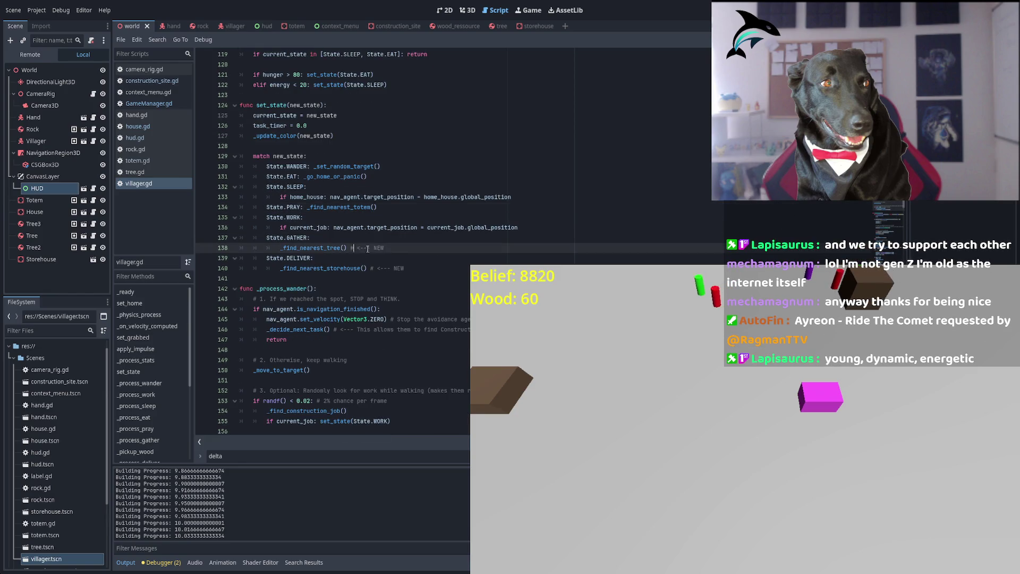
{"action": "key", "text": "BackSpace"}
{"action": "left_click_drag", "start_coordinate": [405, 268], "coordinate": [369, 269]}
{"action": "key", "text": "BackSpace"}
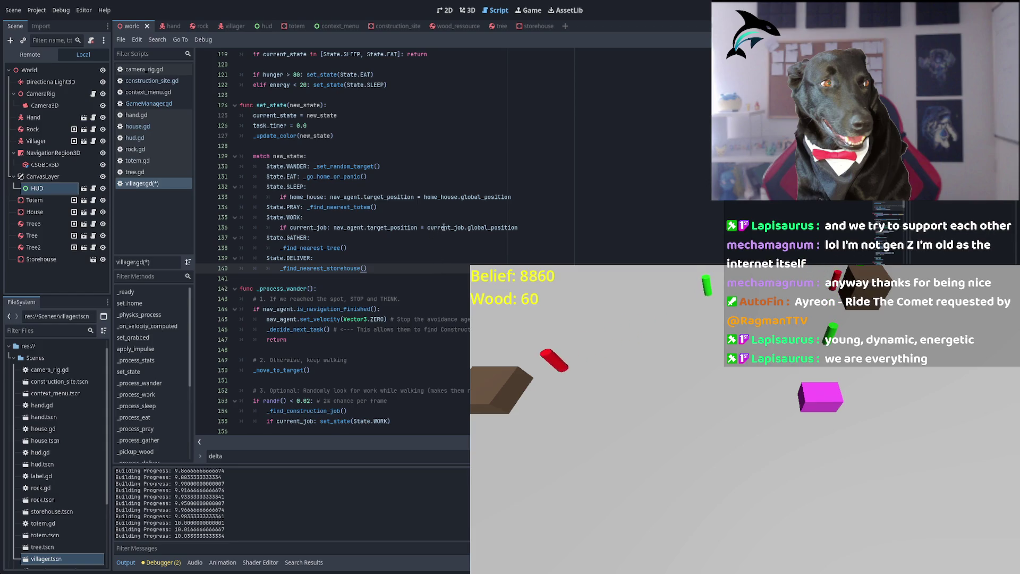
Scroll further and put the caret in the navigation-finished check.
{"action": "scroll", "coordinate": [406, 281], "scroll_direction": "down", "scroll_amount": 5}
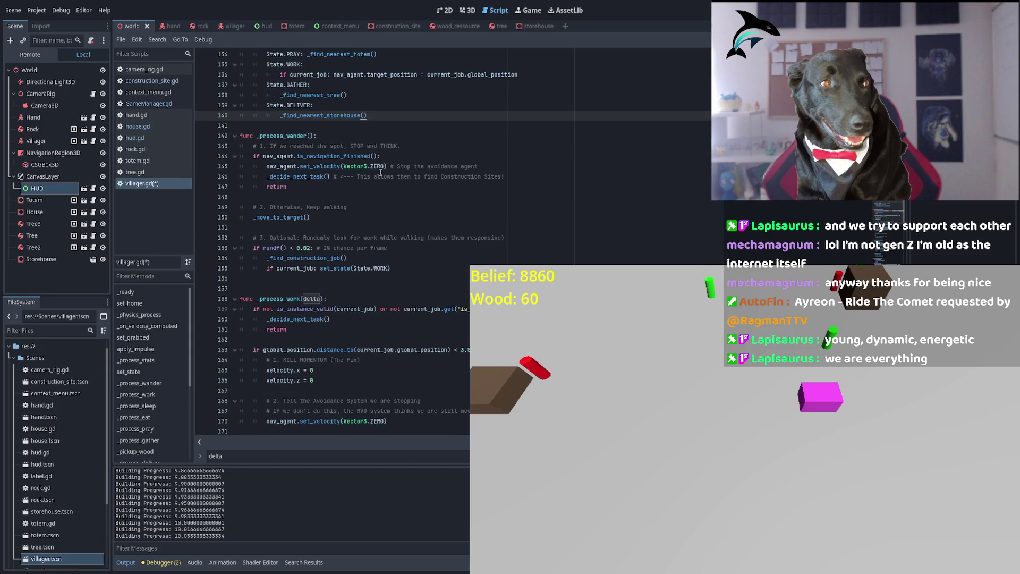
{"action": "left_click", "coordinate": [375, 156]}
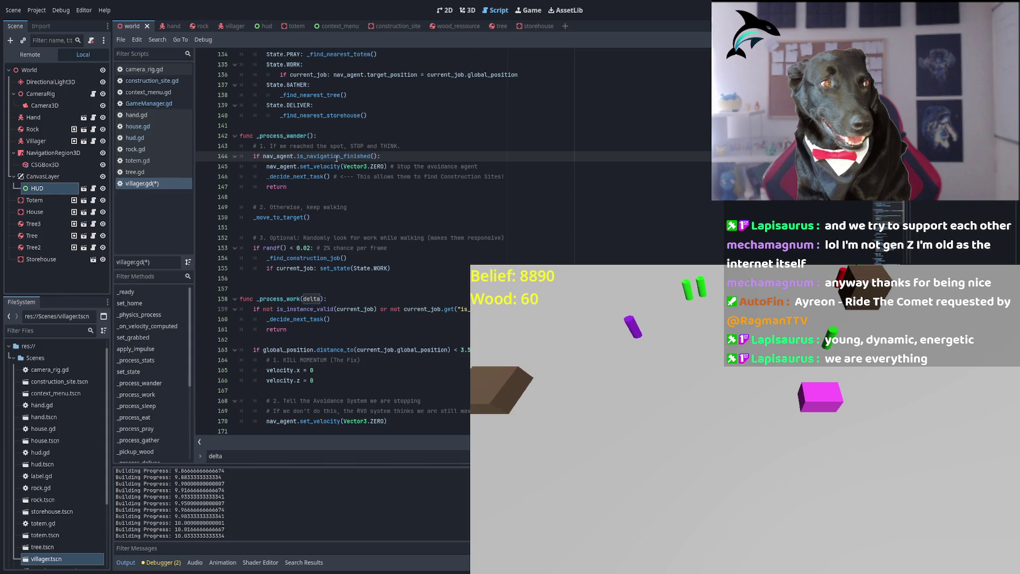
{"action": "scroll", "coordinate": [341, 219], "scroll_direction": "up", "scroll_amount": 15}
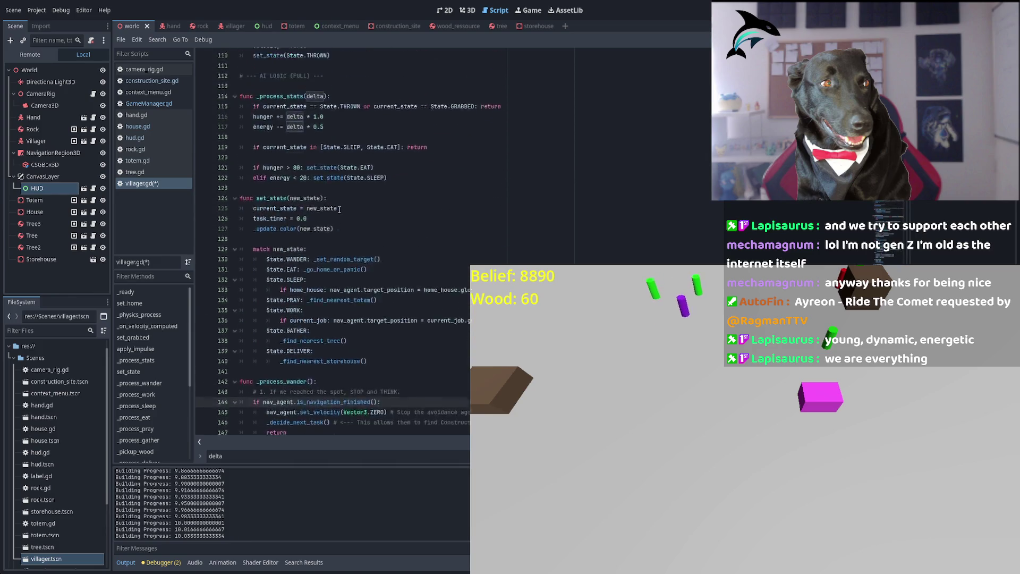
{"action": "scroll", "coordinate": [333, 261], "scroll_direction": "up", "scroll_amount": 4}
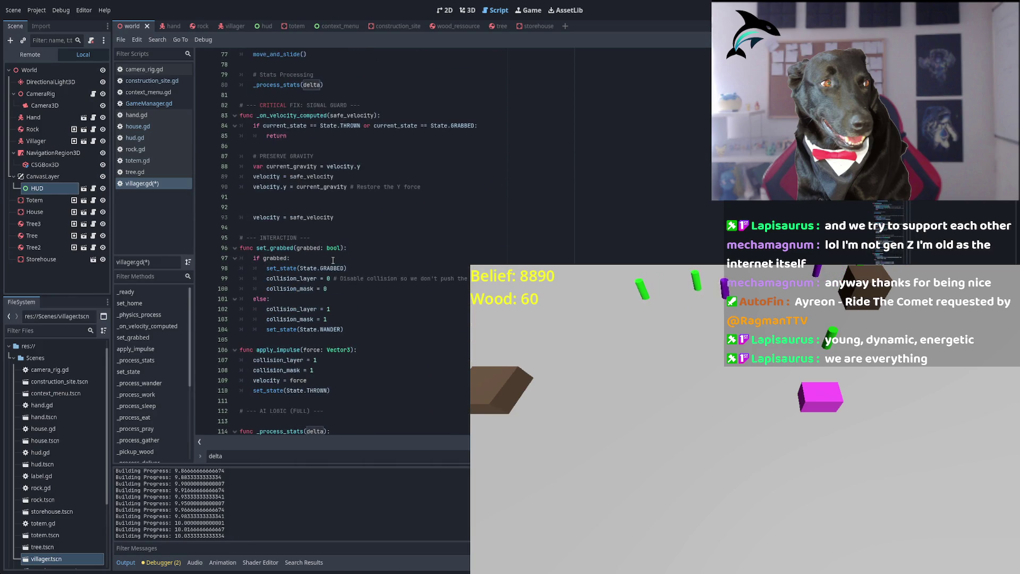
{"action": "double_click", "coordinate": [278, 349]}
{"action": "scroll", "coordinate": [409, 322], "scroll_direction": "up", "scroll_amount": 3}
{"action": "scroll", "coordinate": [409, 322], "scroll_direction": "up", "scroll_amount": 9}
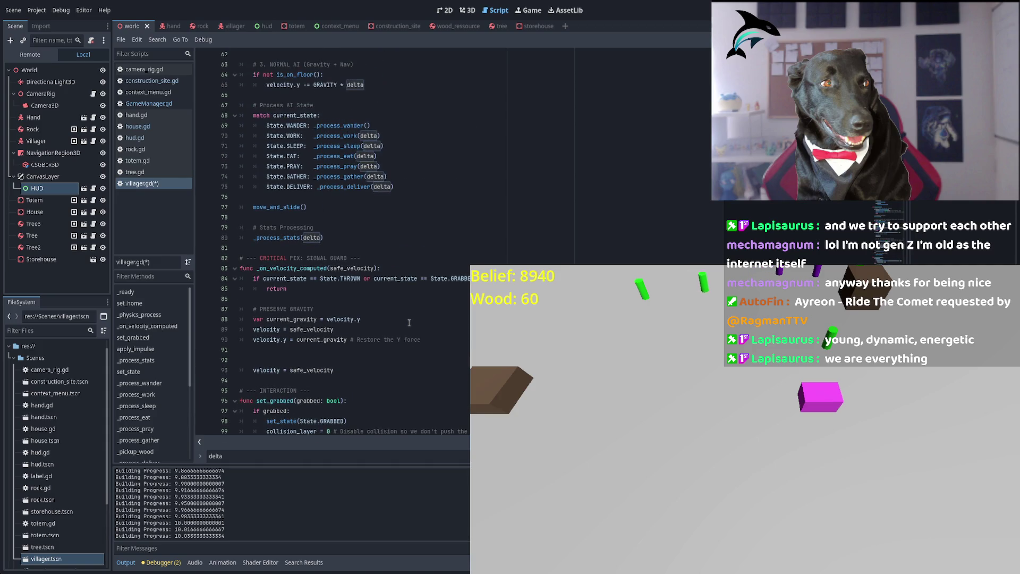
{"action": "scroll", "coordinate": [409, 323], "scroll_direction": "up", "scroll_amount": 6}
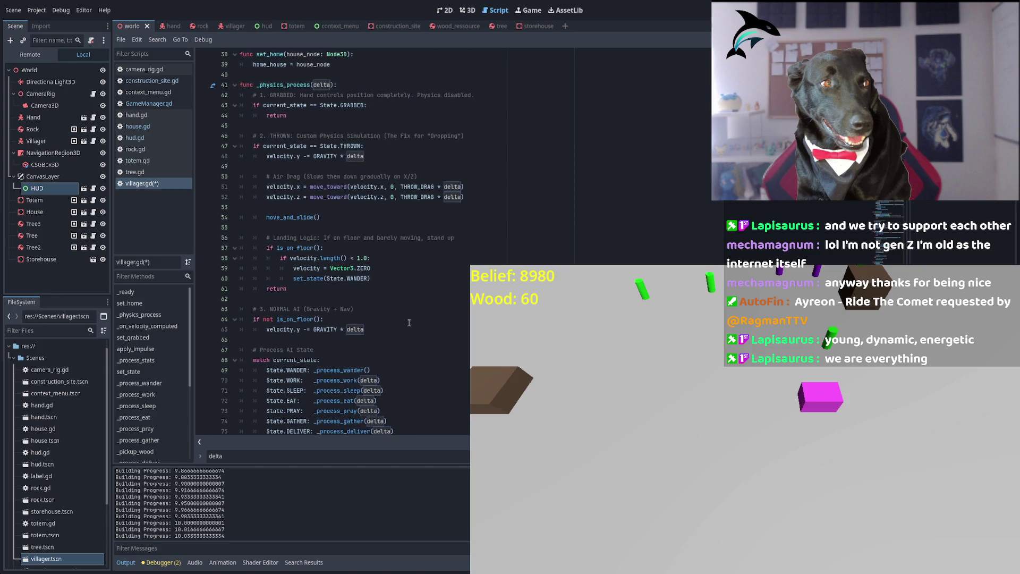
{"action": "scroll", "coordinate": [409, 322], "scroll_direction": "up", "scroll_amount": 2}
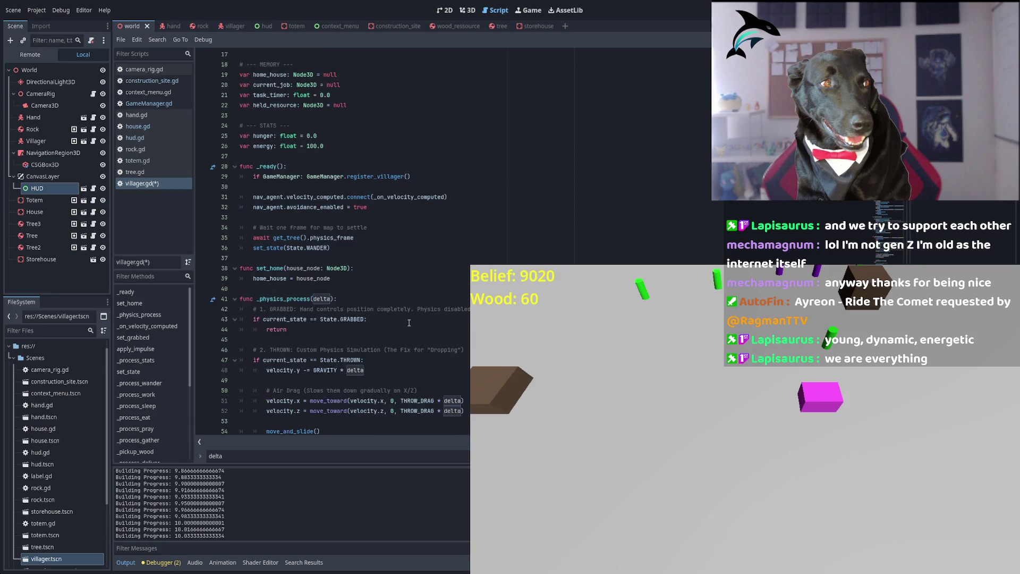
{"action": "scroll", "coordinate": [409, 322], "scroll_direction": "up", "scroll_amount": 5}
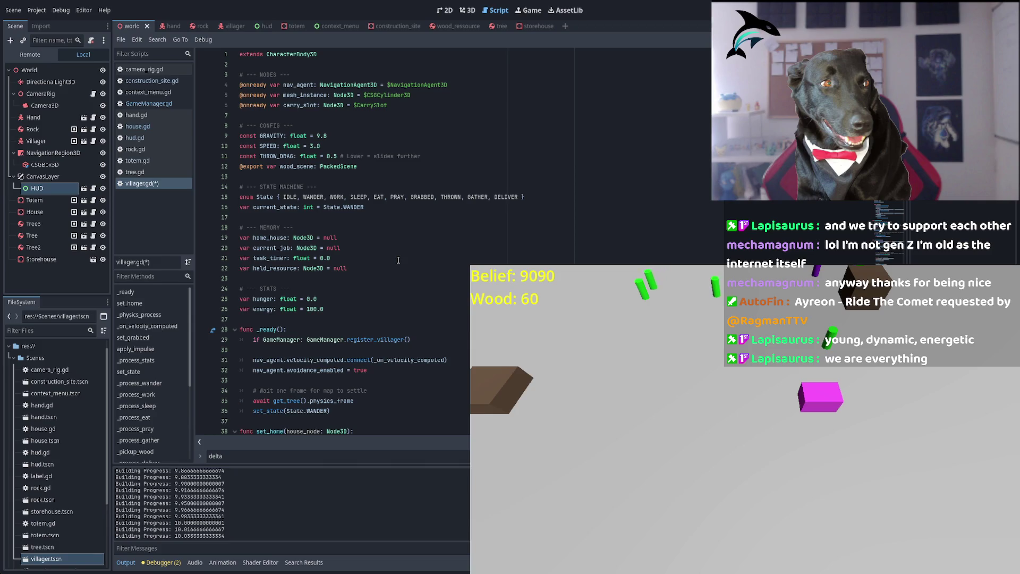
{"action": "scroll", "coordinate": [398, 260], "scroll_direction": "down", "scroll_amount": 6}
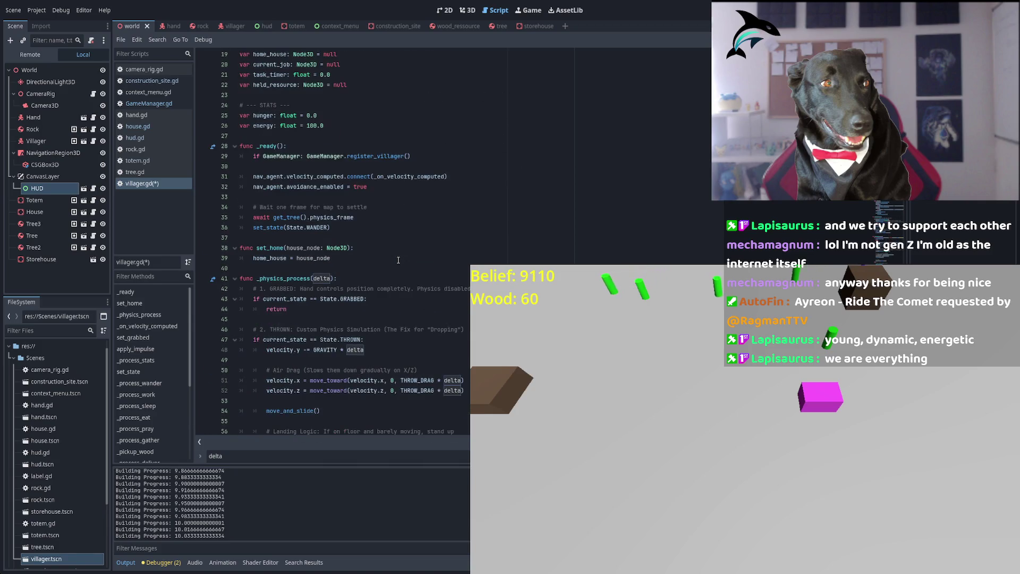
{"action": "left_click", "coordinate": [326, 170]}
{"action": "double_click", "coordinate": [326, 185]}
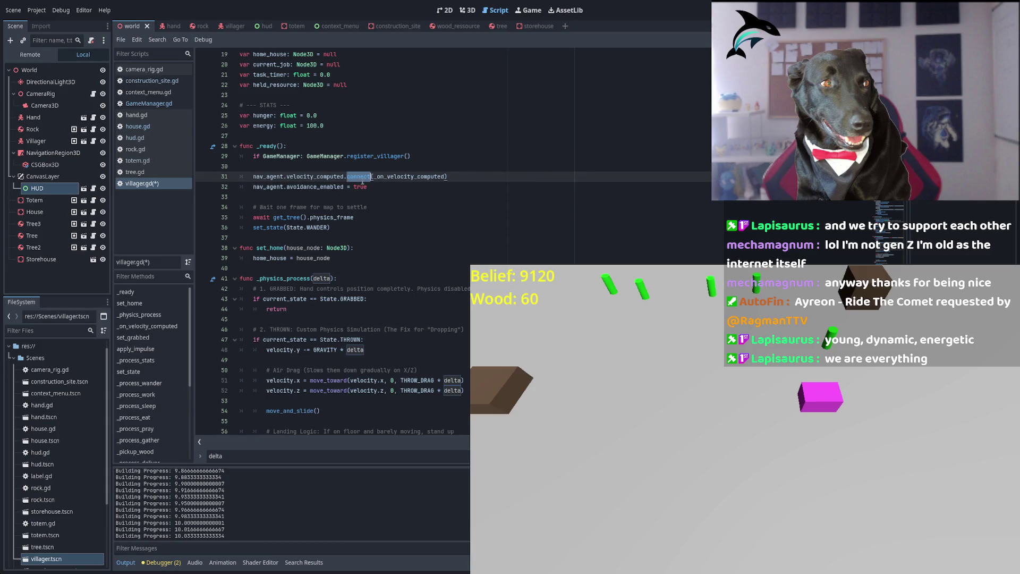
{"action": "left_click", "coordinate": [341, 207]}
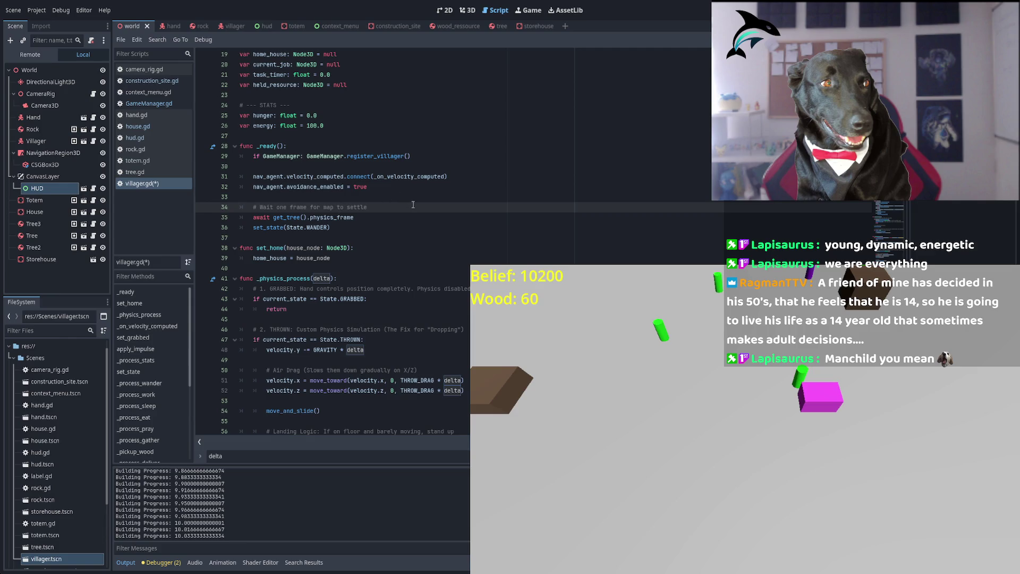
{"action": "scroll", "coordinate": [413, 205], "scroll_direction": "up", "scroll_amount": 6}
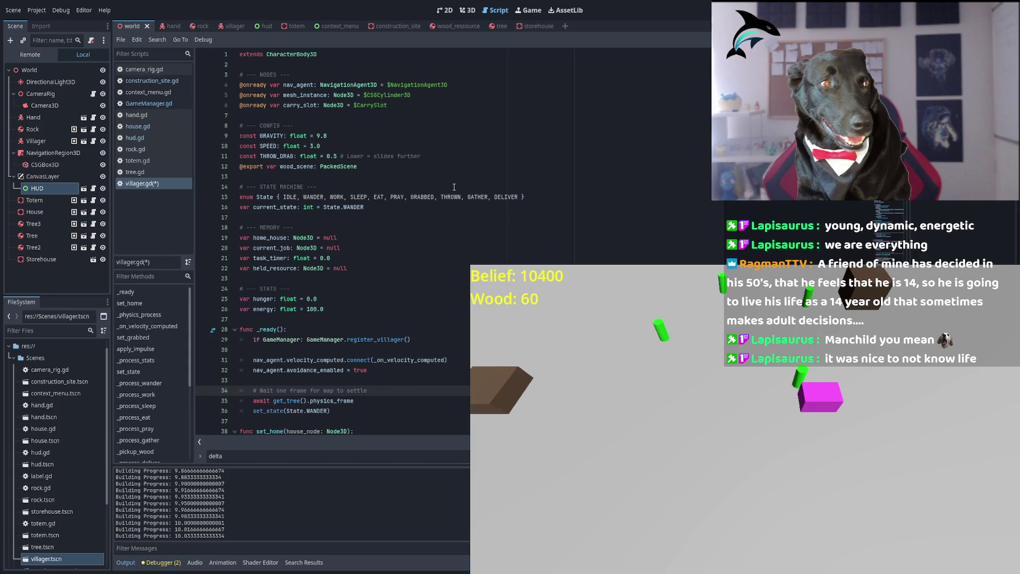
{"action": "double_click", "coordinate": [301, 105]}
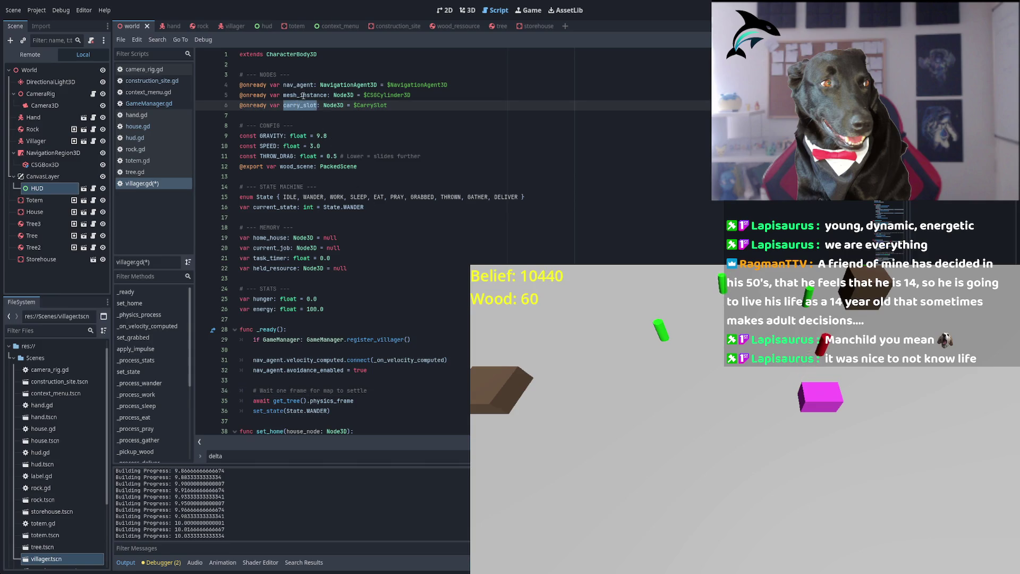
{"action": "double_click", "coordinate": [302, 97]}
{"action": "scroll", "coordinate": [415, 233], "scroll_direction": "down", "scroll_amount": 15}
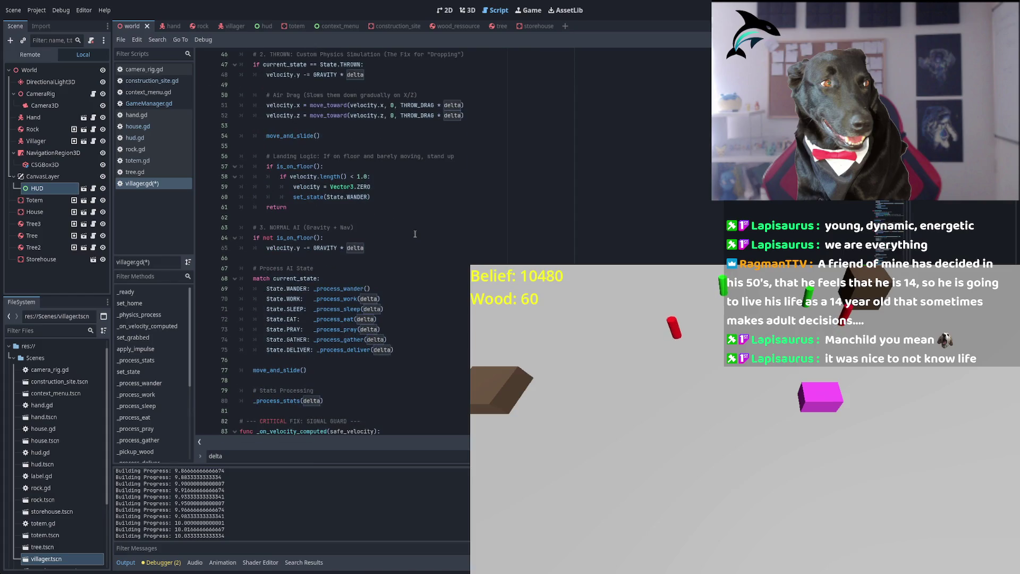
{"action": "scroll", "coordinate": [415, 234], "scroll_direction": "up", "scroll_amount": 6}
{"action": "double_click", "coordinate": [283, 186]}
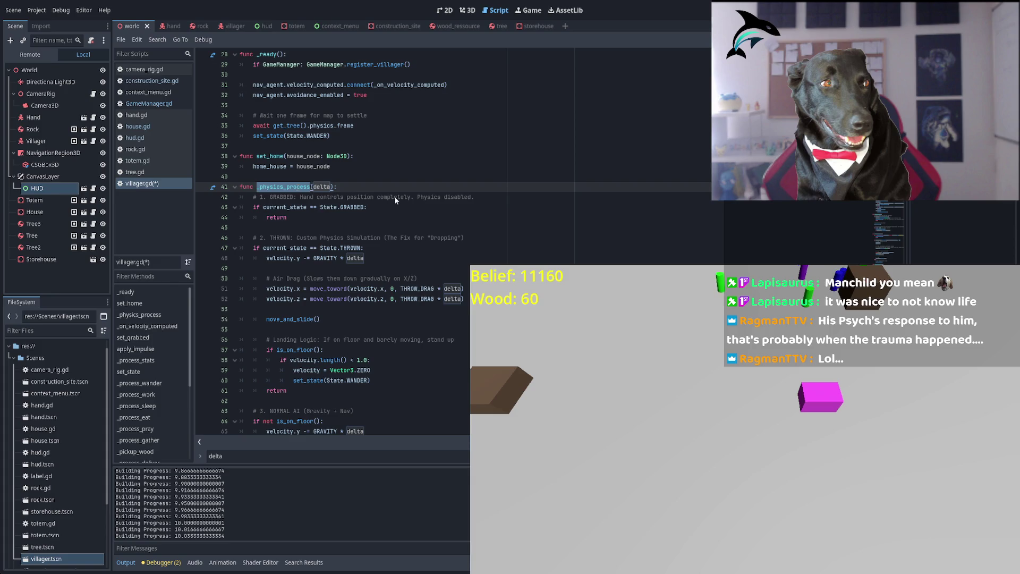
{"action": "left_click", "coordinate": [374, 183]}
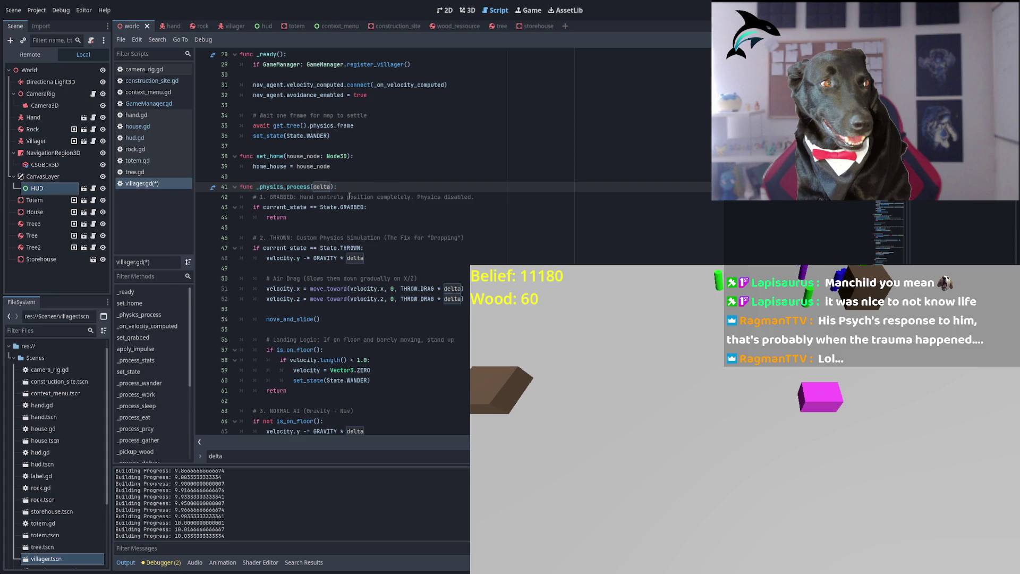
{"action": "double_click", "coordinate": [272, 208]}
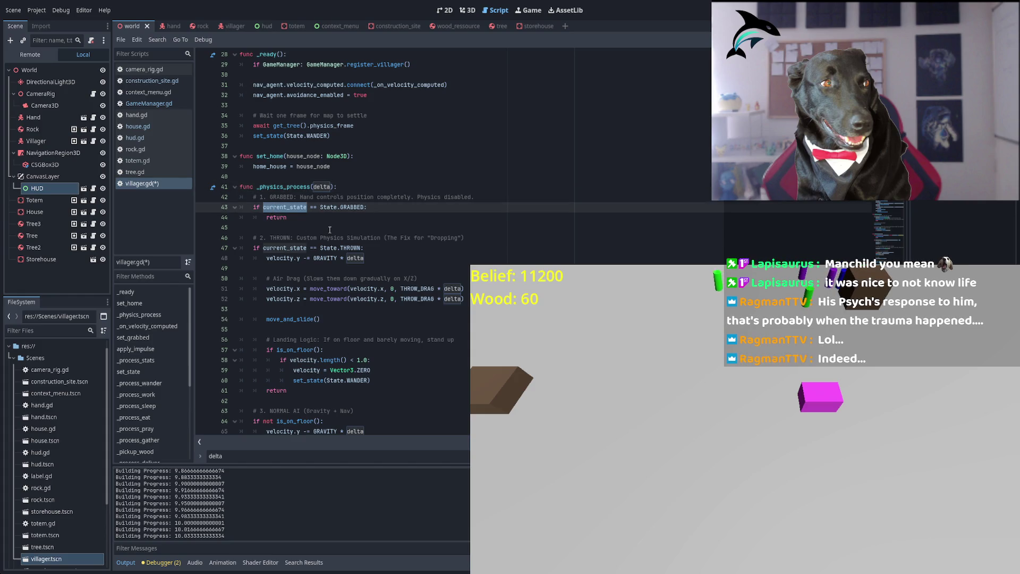
{"action": "scroll", "coordinate": [452, 222], "scroll_direction": "down", "scroll_amount": 5}
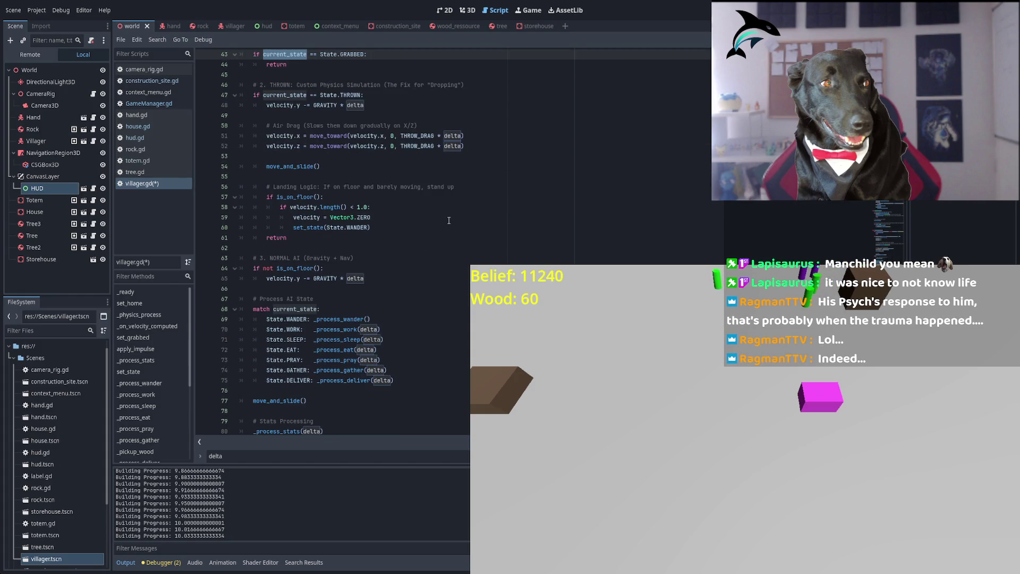
{"action": "scroll", "coordinate": [450, 221], "scroll_direction": "down", "scroll_amount": 3}
{"action": "scroll", "coordinate": [449, 220], "scroll_direction": "down", "scroll_amount": 1}
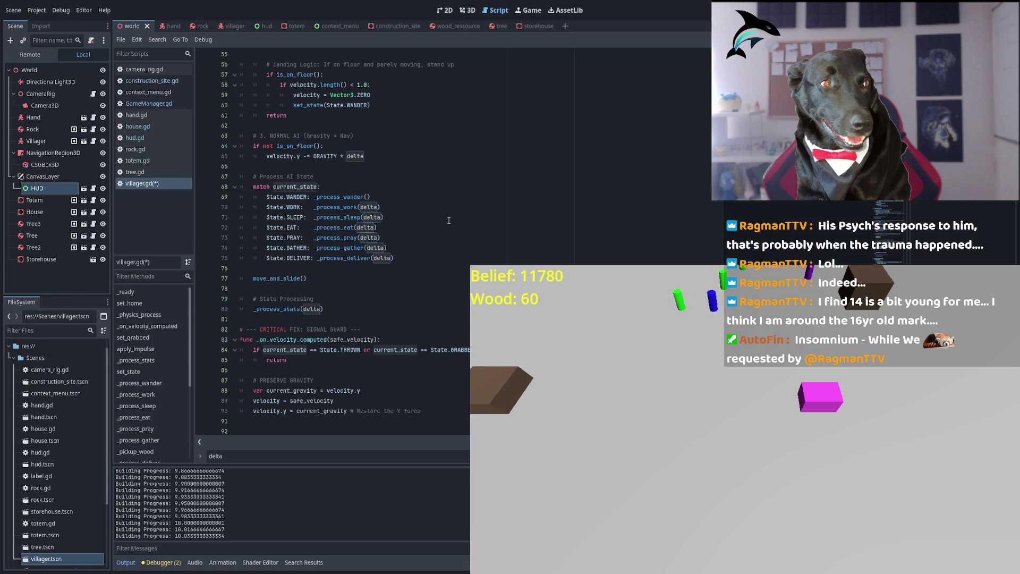
{"action": "double_click", "coordinate": [340, 197]}
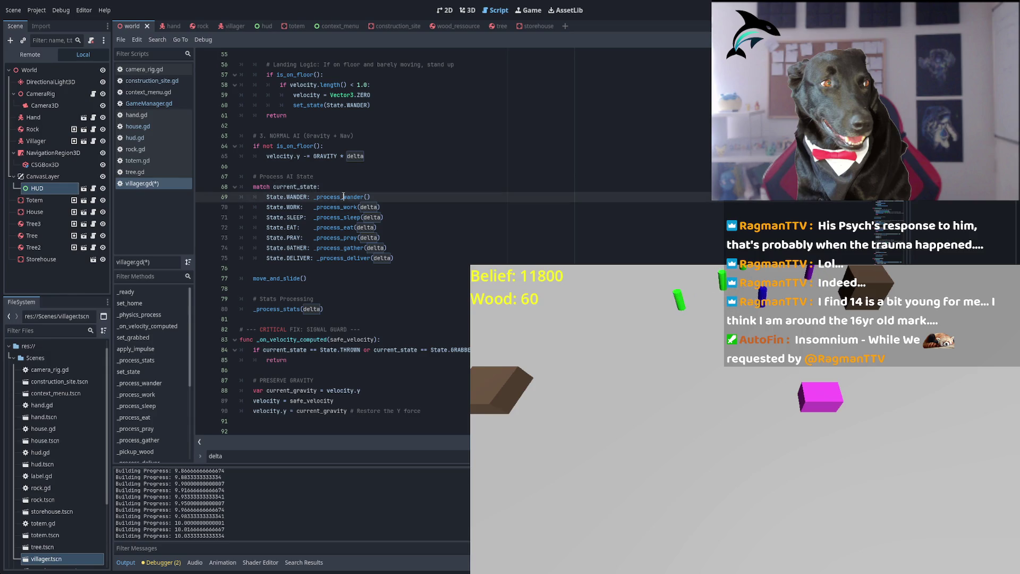
{"action": "double_click", "coordinate": [340, 207]}
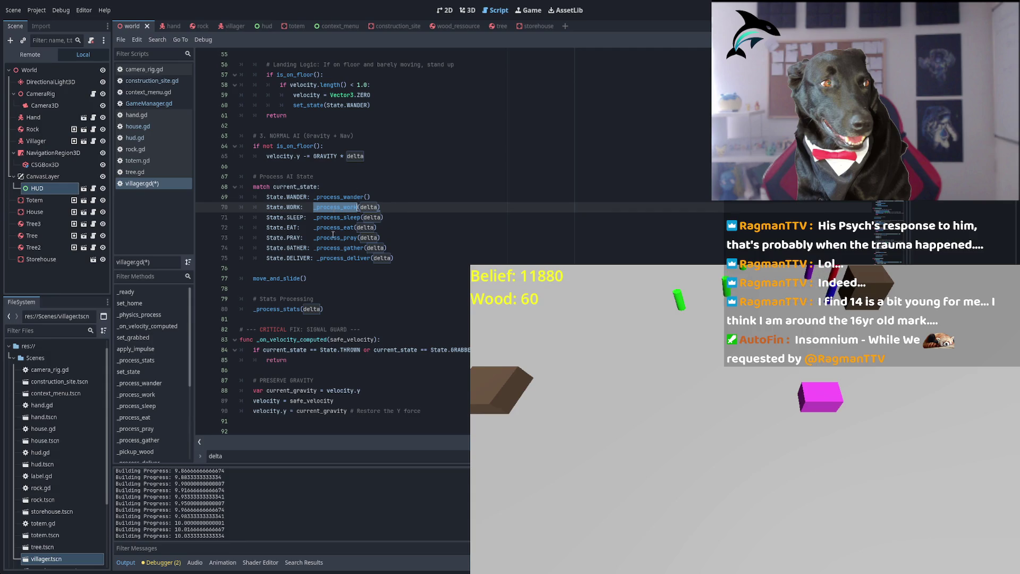
{"action": "scroll", "coordinate": [337, 297], "scroll_direction": "down", "scroll_amount": 5}
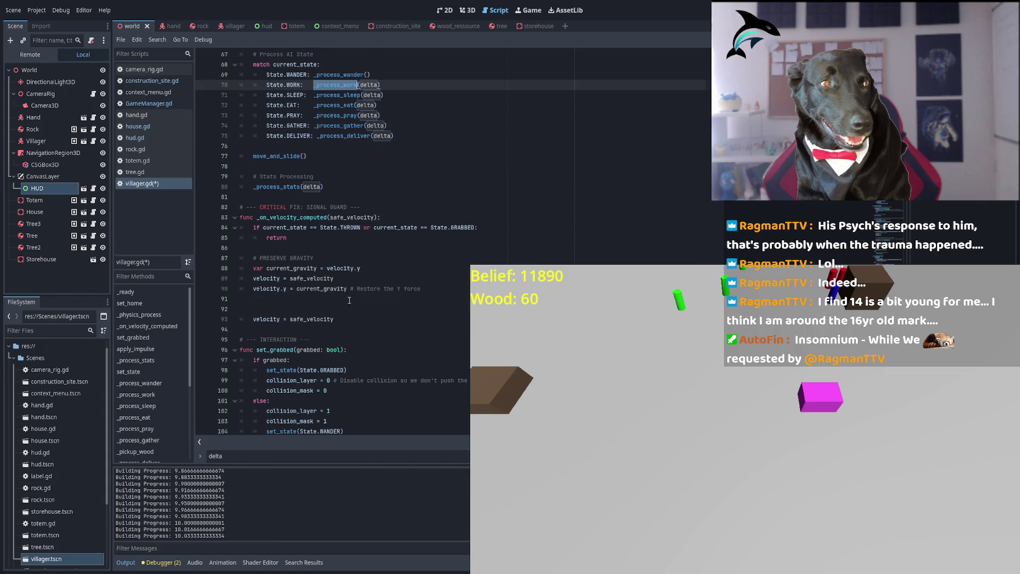
{"action": "double_click", "coordinate": [340, 238]}
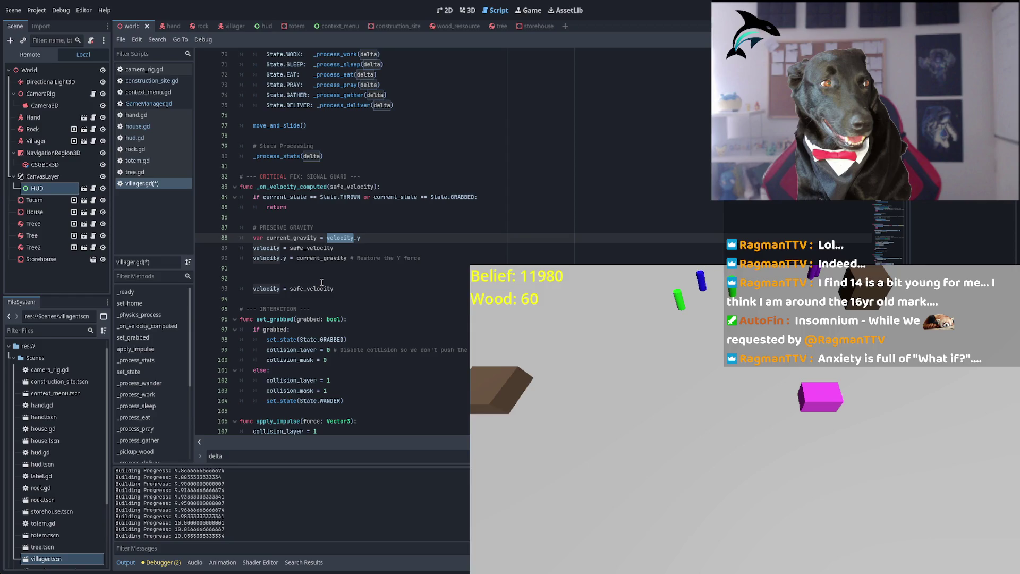
{"action": "double_click", "coordinate": [329, 247]}
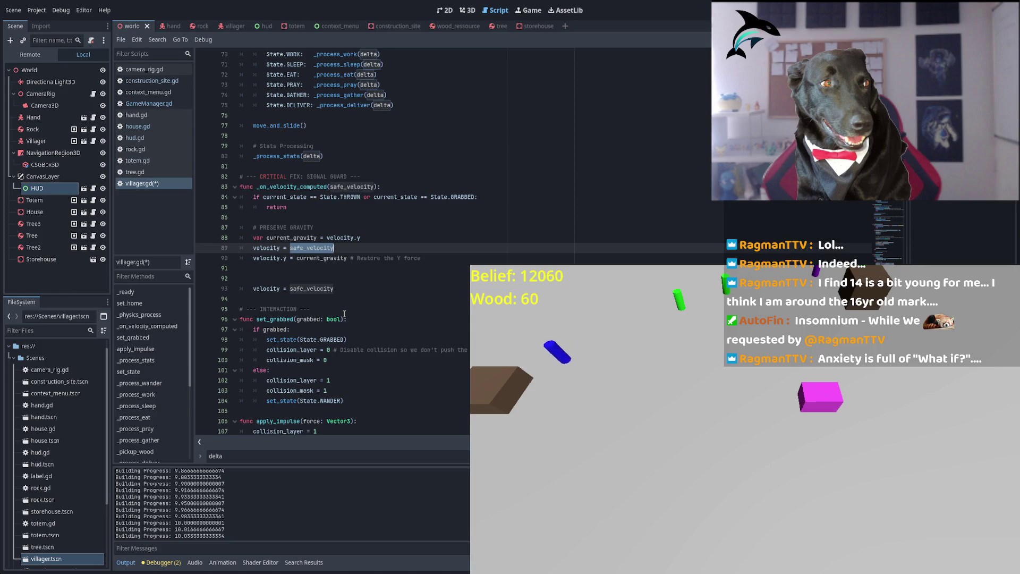
{"action": "double_click", "coordinate": [330, 258]}
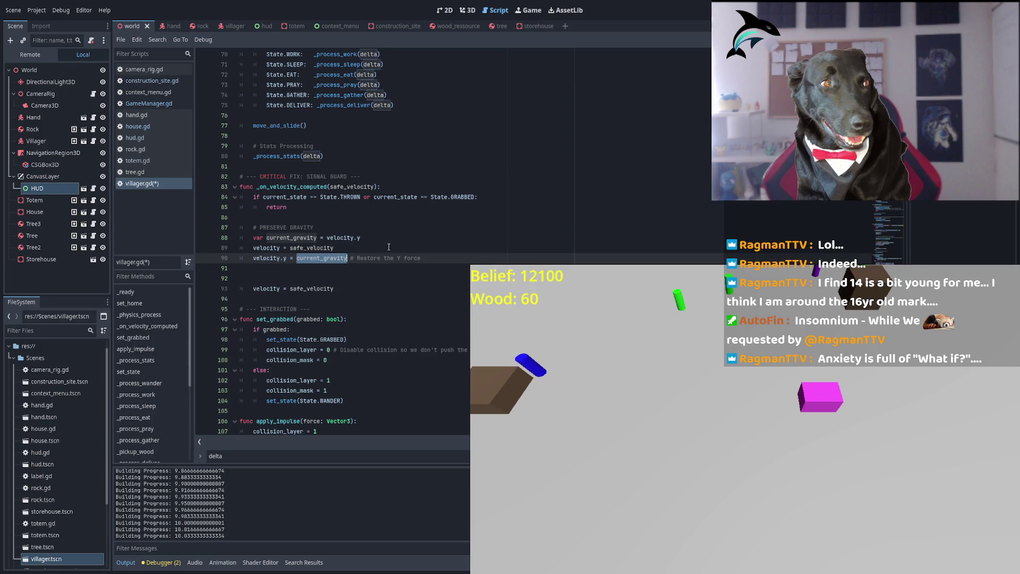
{"action": "double_click", "coordinate": [309, 248]}
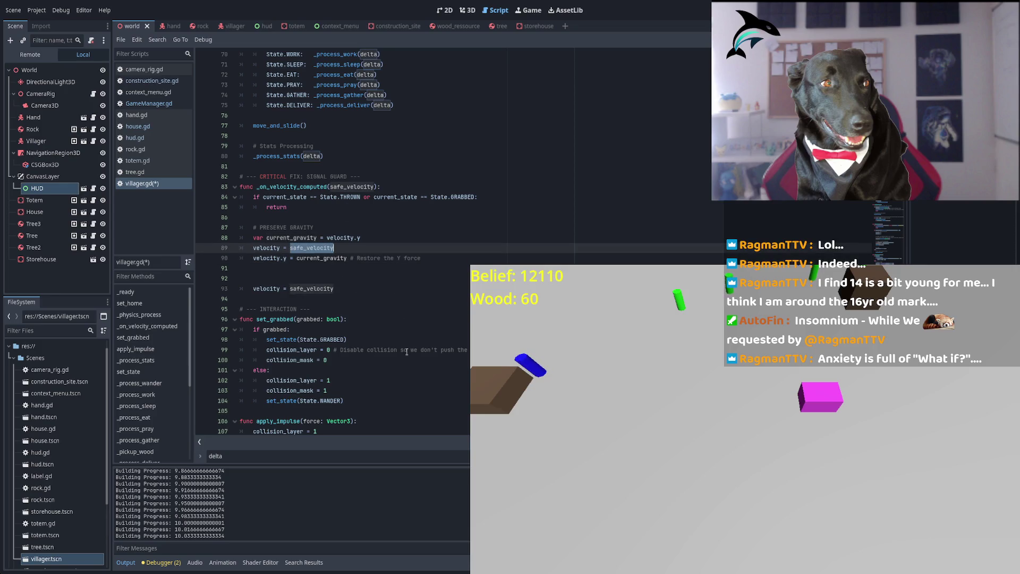
{"action": "double_click", "coordinate": [314, 259]}
{"action": "scroll", "coordinate": [441, 261], "scroll_direction": "down", "scroll_amount": 4}
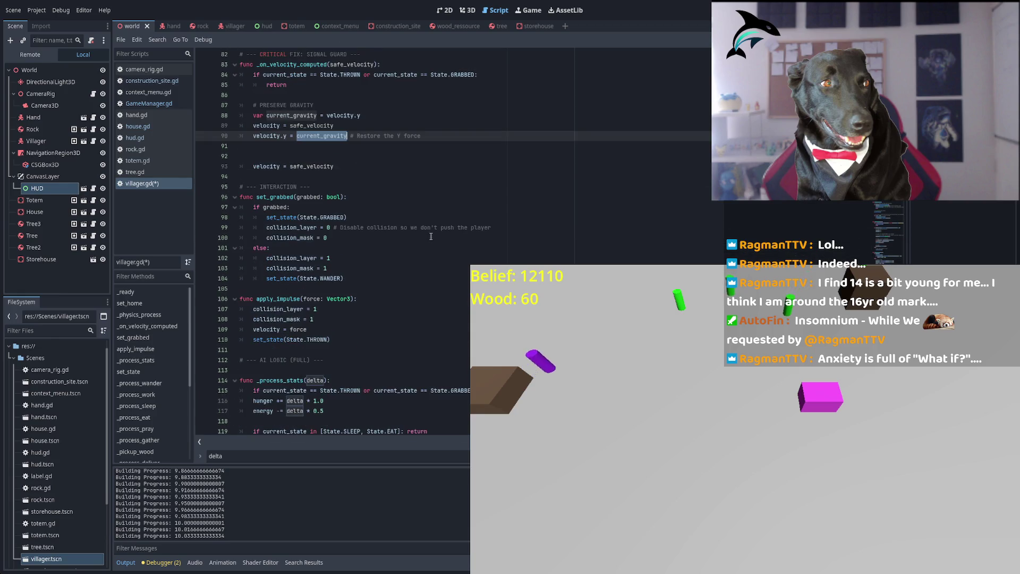
Delete empty line 91 before the final velocity = safe_velocity assignment.
{"action": "key", "text": "Down"}
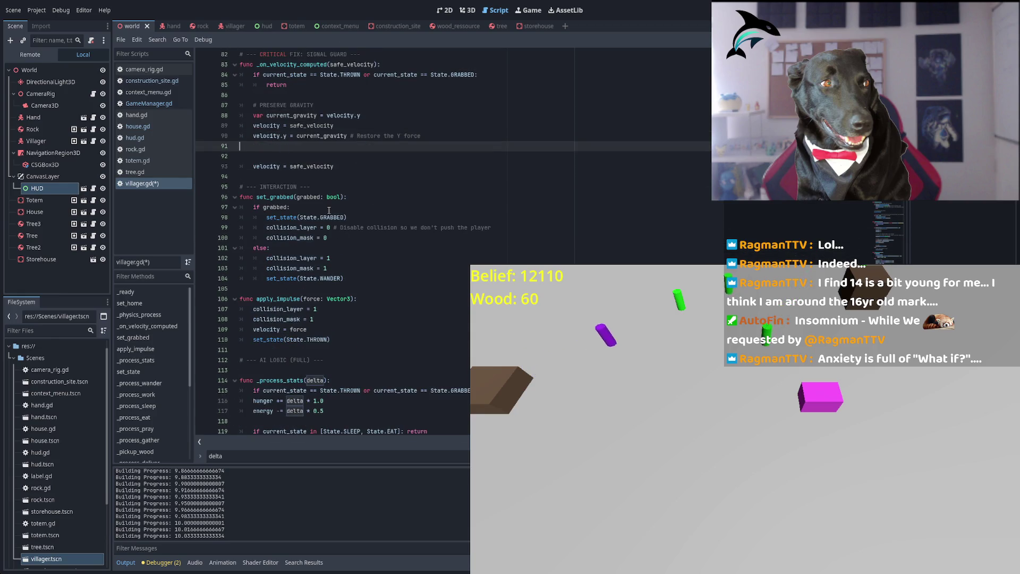
{"action": "key", "text": "BackSpace"}
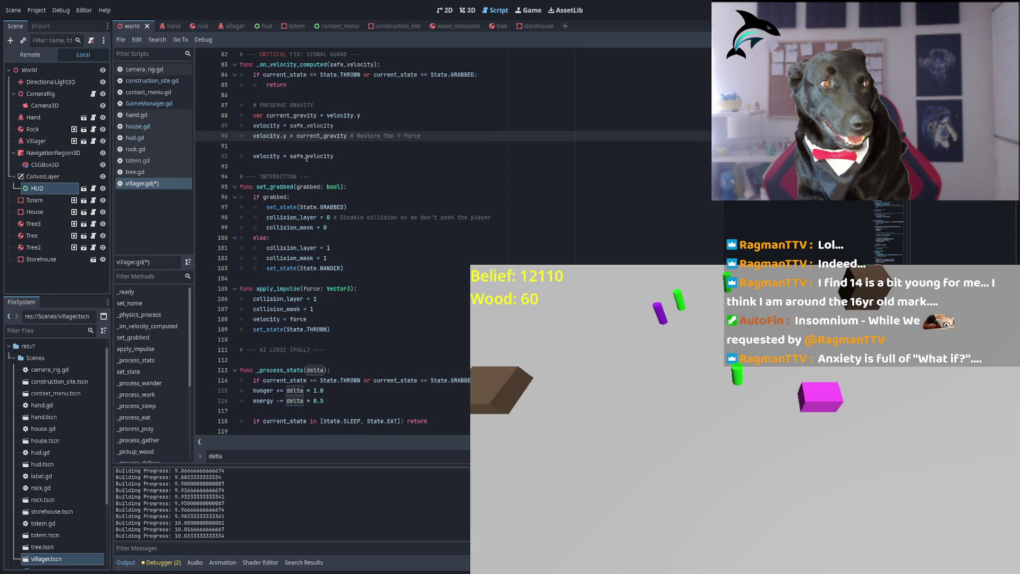
{"action": "left_click", "coordinate": [348, 187]}
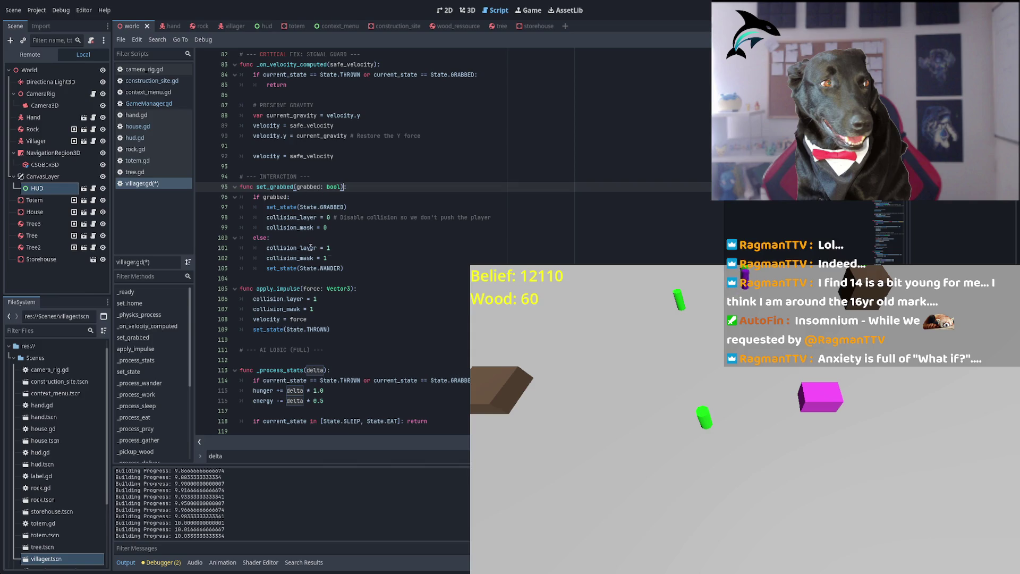
Inspect the collision_mask and collision_layer lines (99, 101) in set_grabbed.
{"action": "key", "text": "Down"}
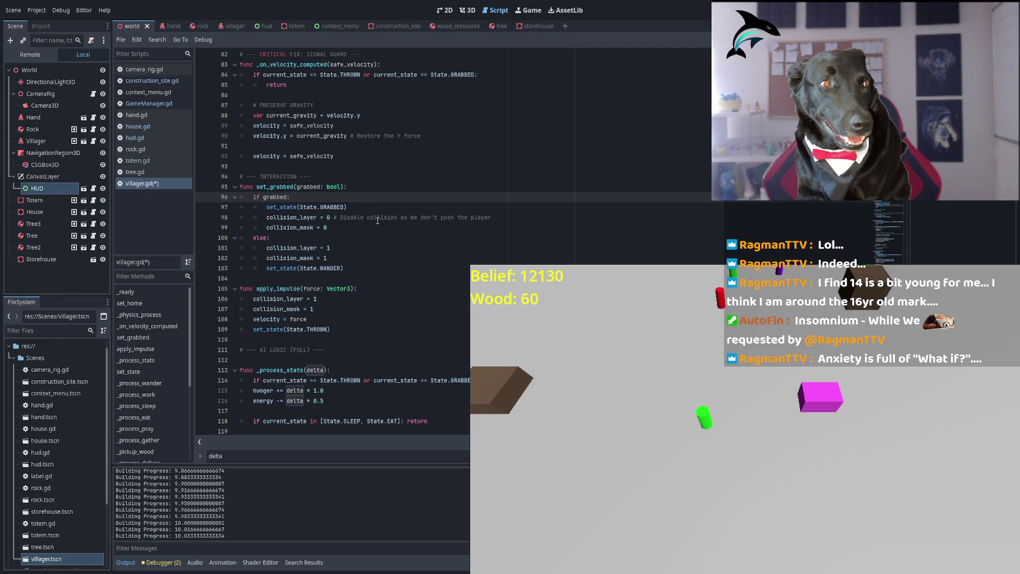
{"action": "key", "text": "Down"}
{"action": "key", "text": "Down"}
{"action": "key", "text": "Down"}
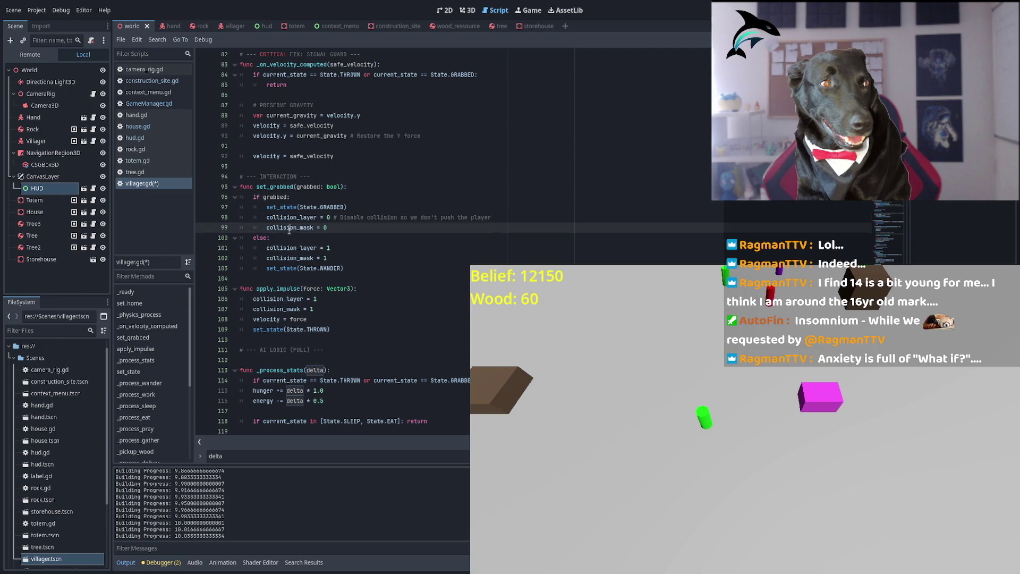
{"action": "key", "text": "Down"}
{"action": "key", "text": "Down"}
{"action": "key", "text": "Down"}
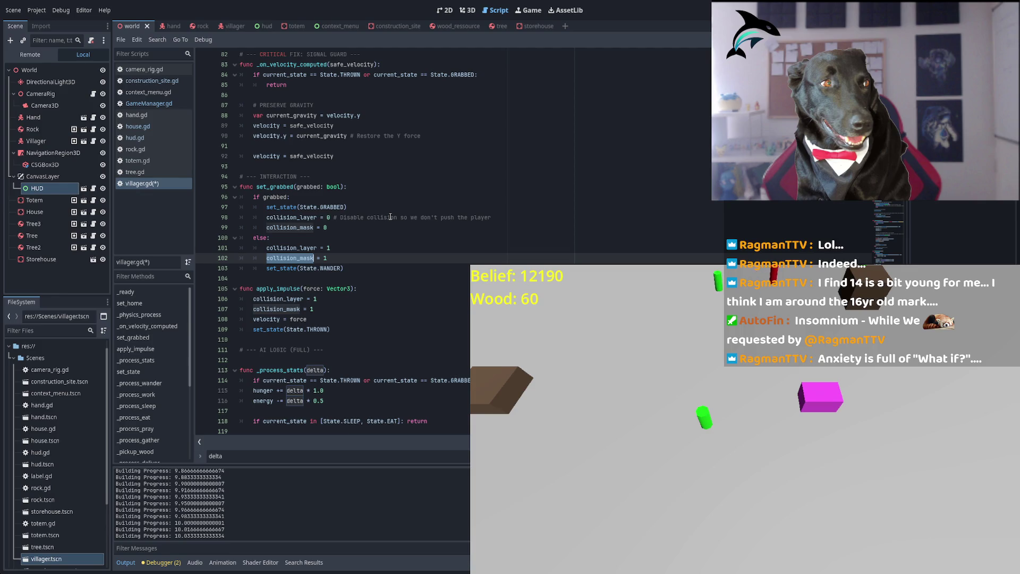
{"action": "left_click", "coordinate": [390, 216]}
{"action": "left_click", "coordinate": [297, 227]}
{"action": "double_click", "coordinate": [297, 228]}
{"action": "double_click", "coordinate": [284, 247]}
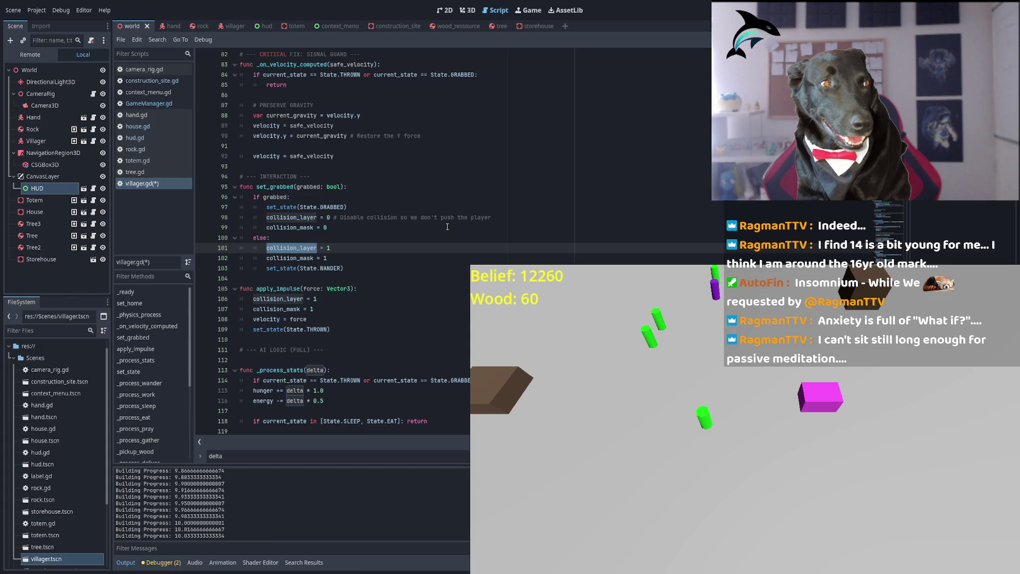
{"action": "scroll", "coordinate": [356, 292], "scroll_direction": "down", "scroll_amount": 3}
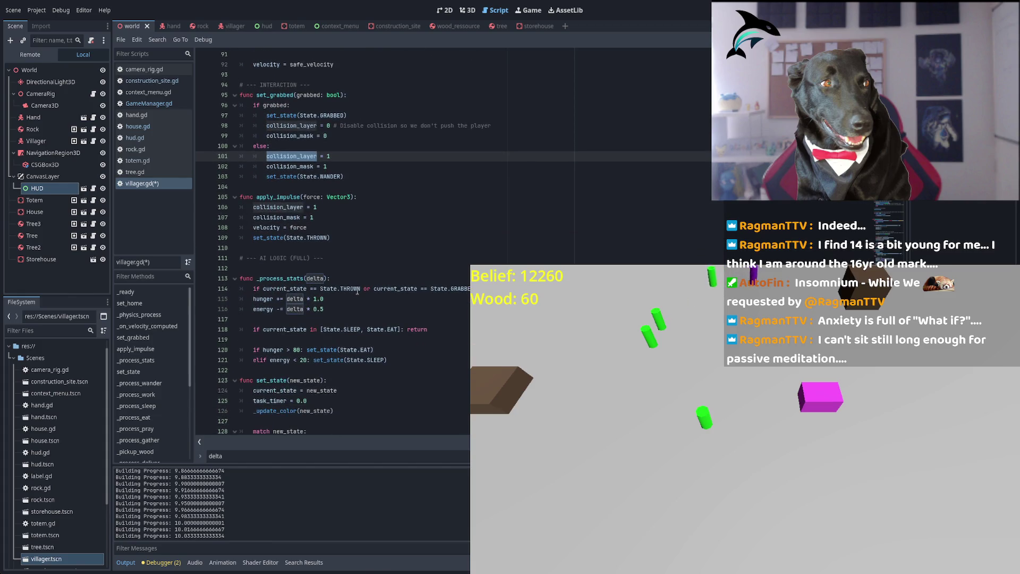
{"action": "scroll", "coordinate": [374, 294], "scroll_direction": "down", "scroll_amount": 1}
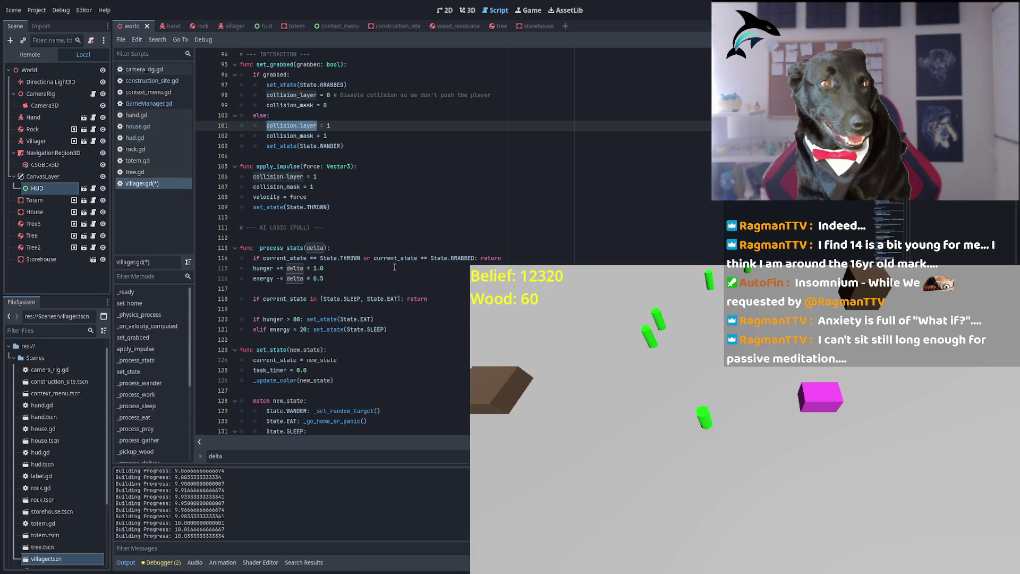
{"action": "double_click", "coordinate": [286, 259]}
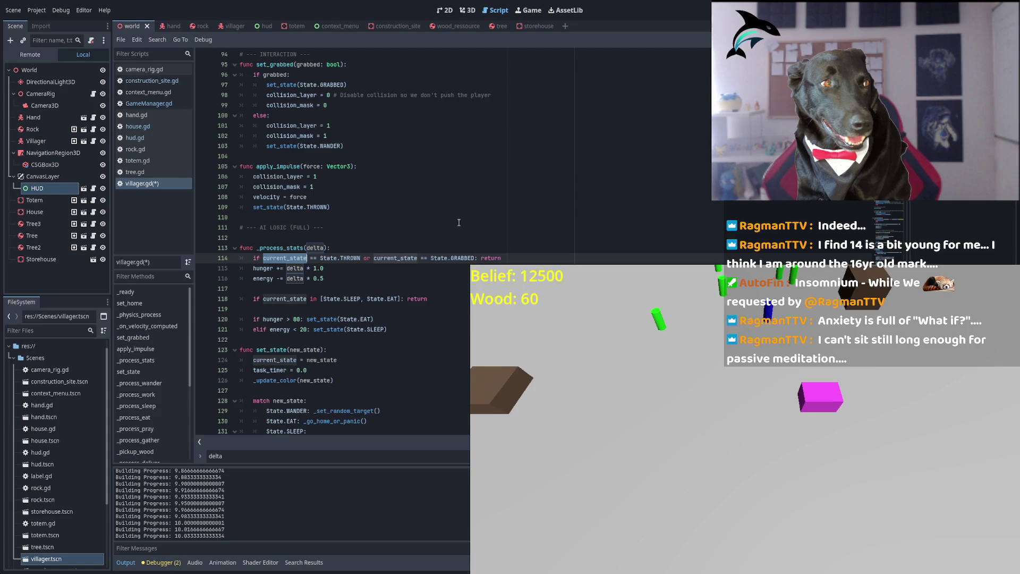
{"action": "double_click", "coordinate": [345, 259]}
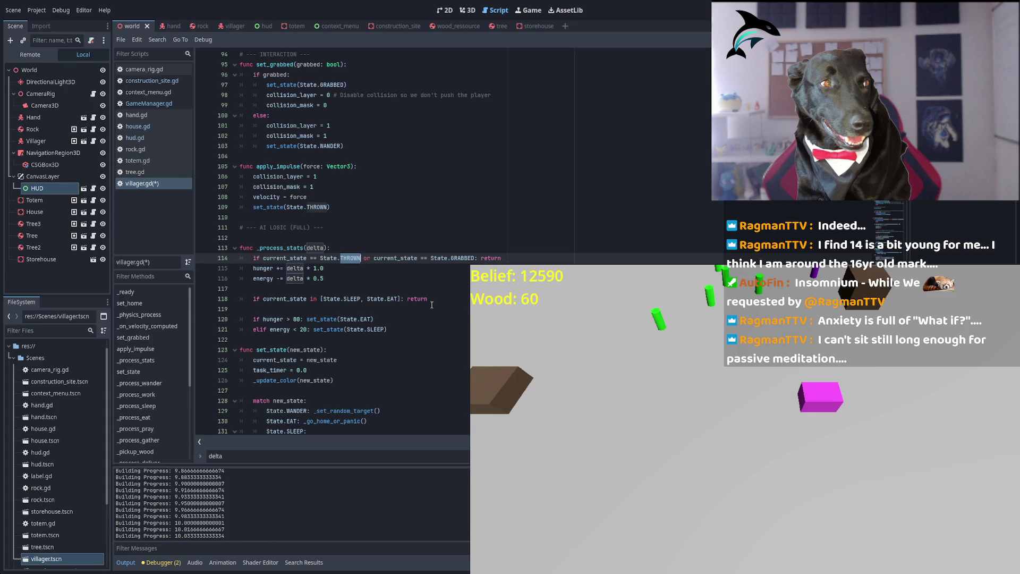
{"action": "double_click", "coordinate": [392, 258]}
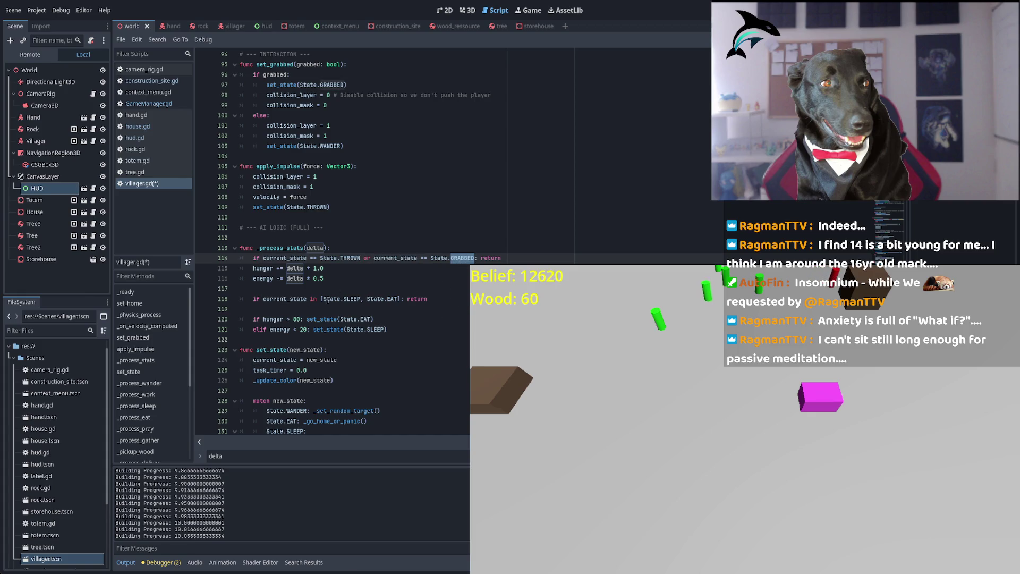
{"action": "double_click", "coordinate": [295, 278]}
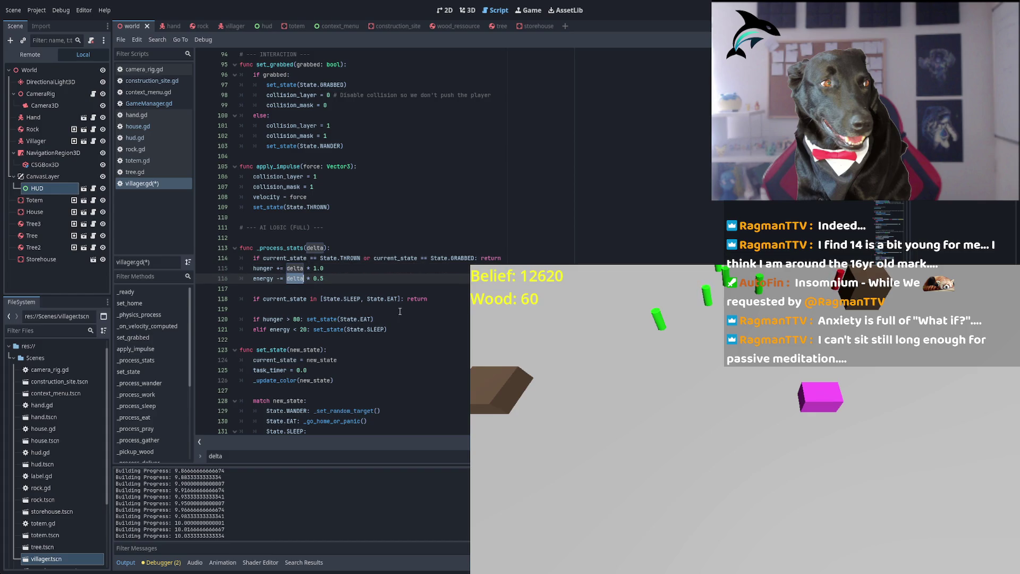
{"action": "double_click", "coordinate": [352, 299]}
{"action": "double_click", "coordinate": [391, 298]}
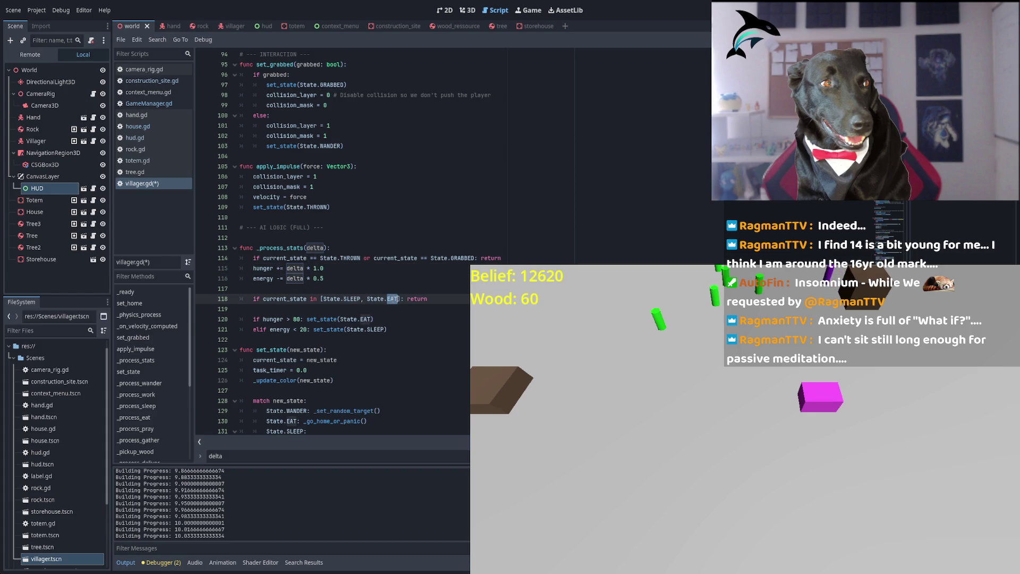
{"action": "scroll", "coordinate": [414, 308], "scroll_direction": "down", "scroll_amount": 1}
{"action": "double_click", "coordinate": [370, 289]}
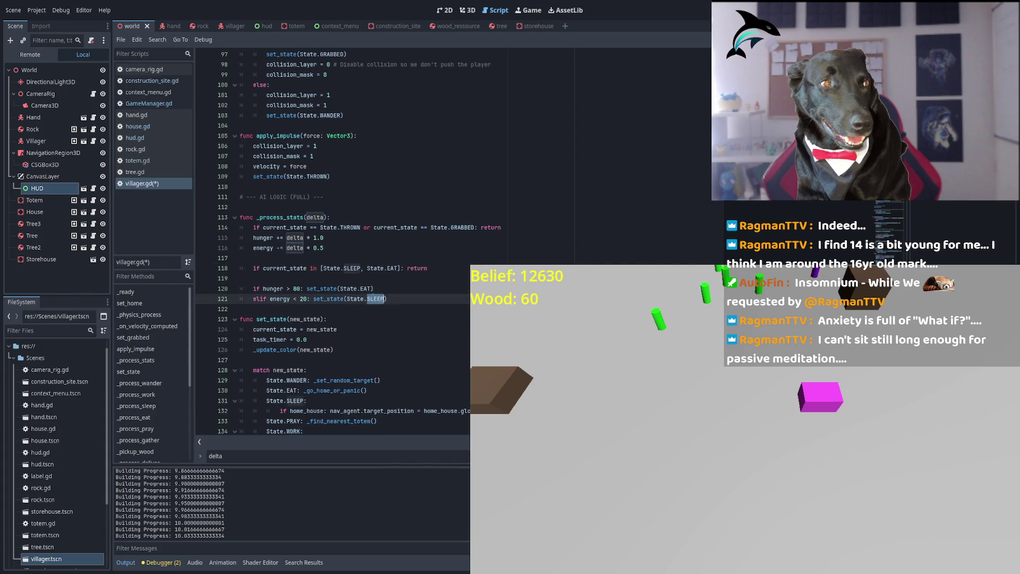
Inspect the SLEEP, EAT and WANDER state references in villager.gd's set_state logic.
{"action": "double_click", "coordinate": [349, 268]}
{"action": "double_click", "coordinate": [391, 267]}
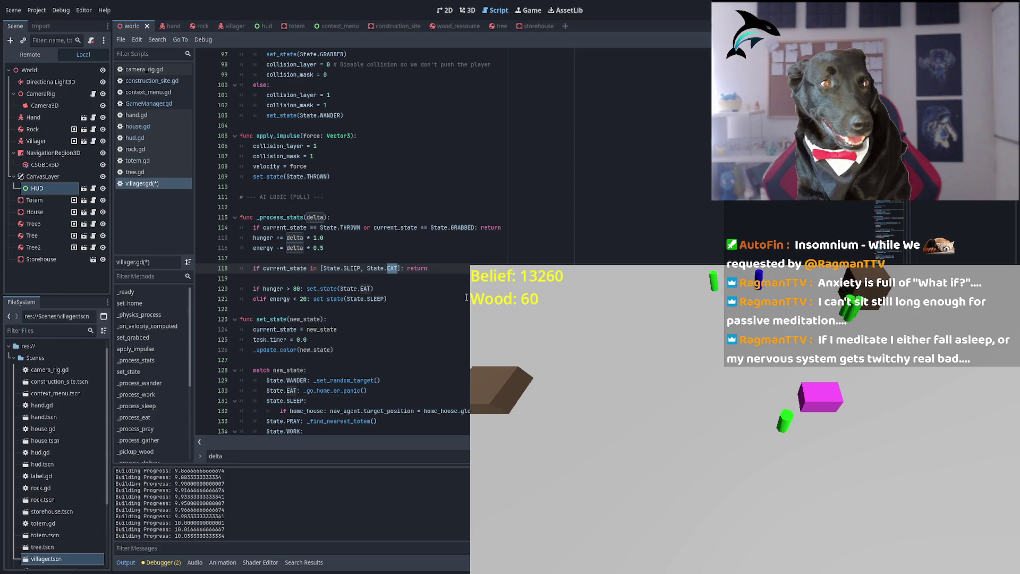
{"action": "double_click", "coordinate": [376, 299]}
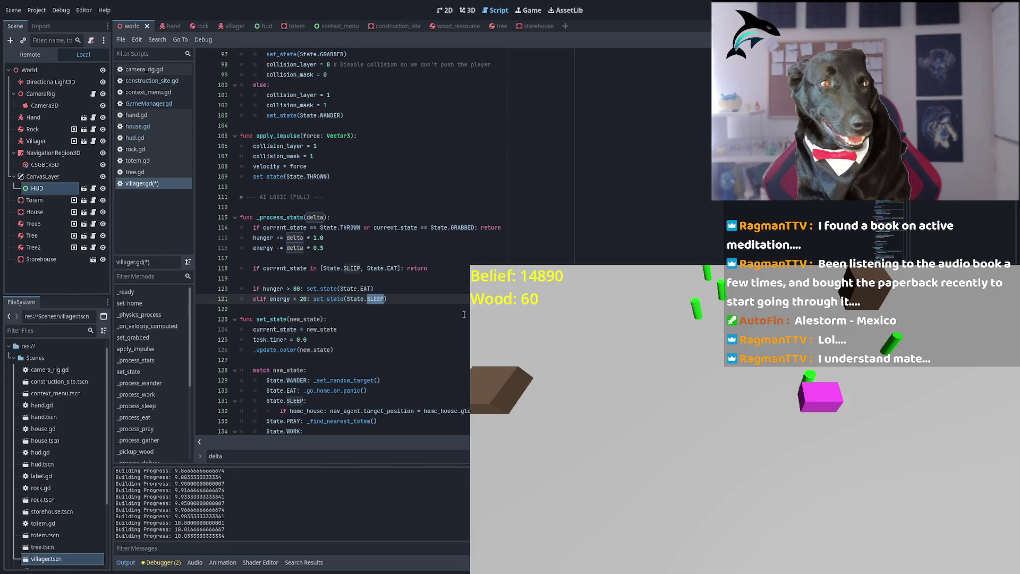
{"action": "scroll", "coordinate": [433, 283], "scroll_direction": "down", "scroll_amount": 3}
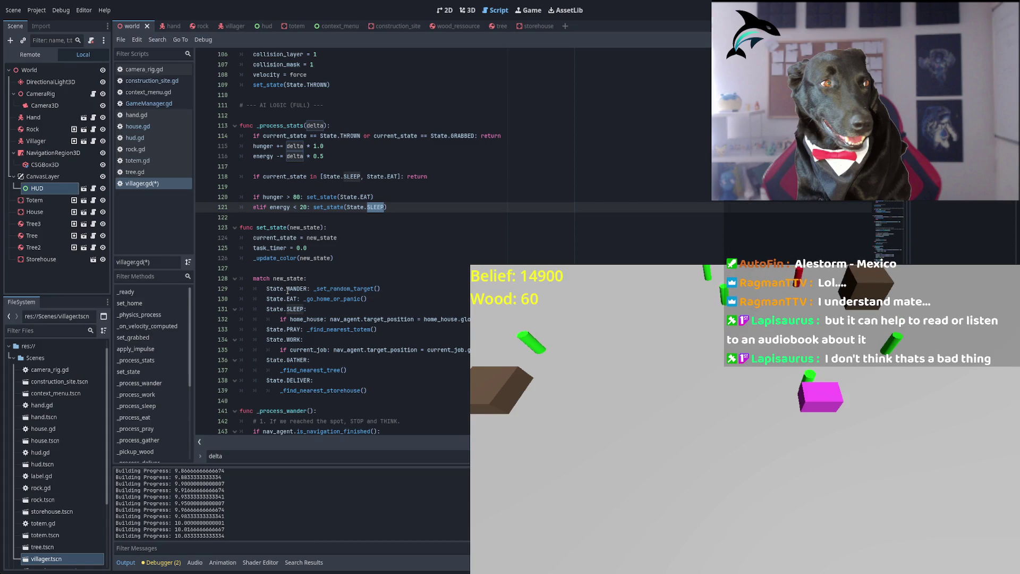
{"action": "double_click", "coordinate": [287, 289]}
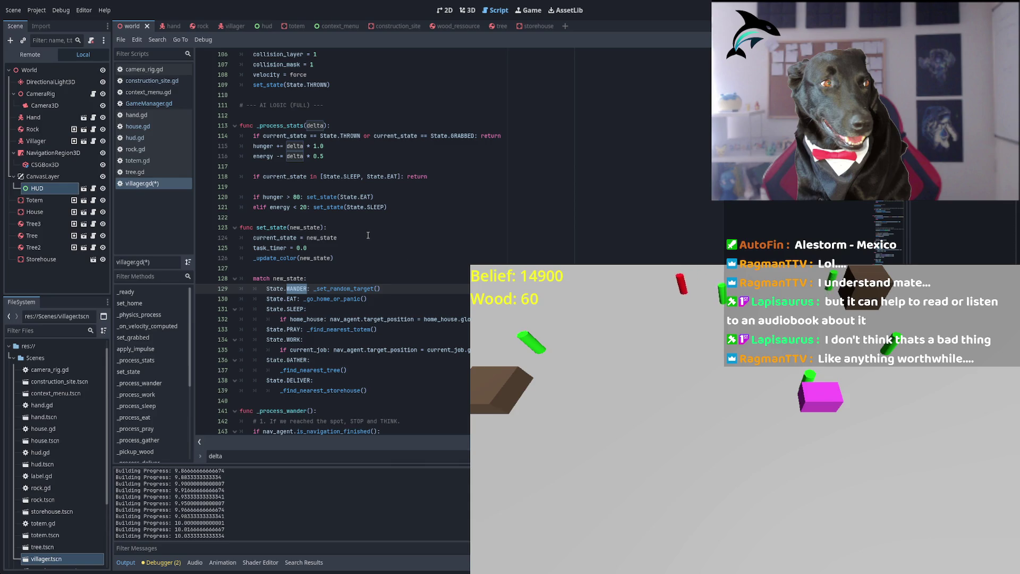
{"action": "scroll", "coordinate": [371, 235], "scroll_direction": "up", "scroll_amount": 10}
{"action": "scroll", "coordinate": [372, 235], "scroll_direction": "up", "scroll_amount": 6}
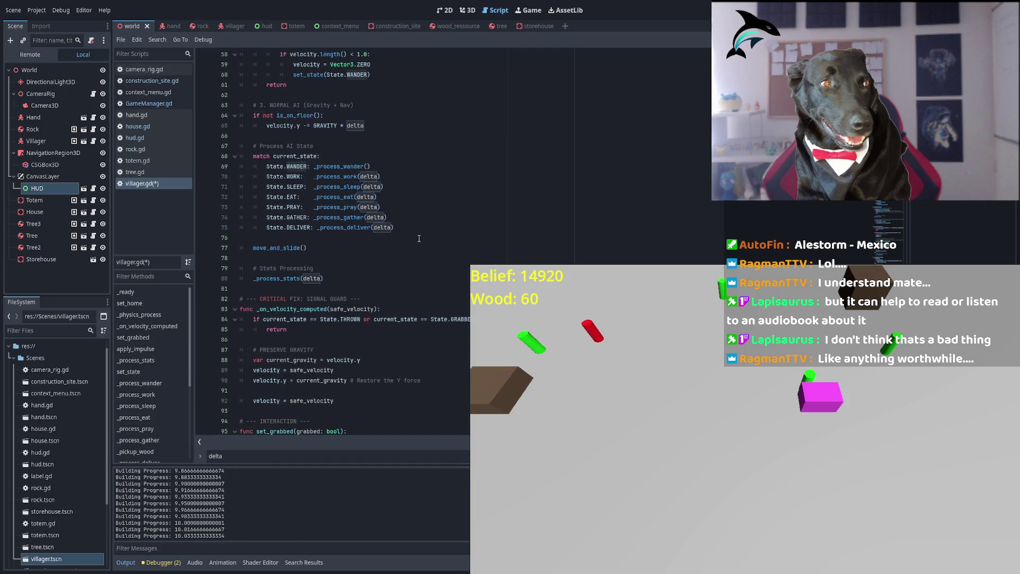
{"action": "scroll", "coordinate": [491, 231], "scroll_direction": "up", "scroll_amount": 1}
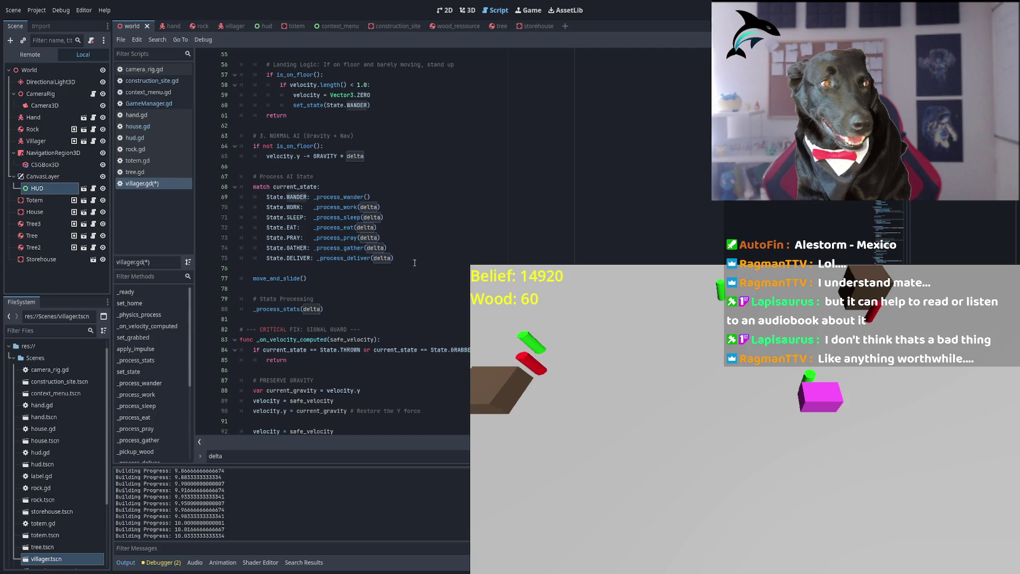
{"action": "scroll", "coordinate": [415, 263], "scroll_direction": "up", "scroll_amount": 8}
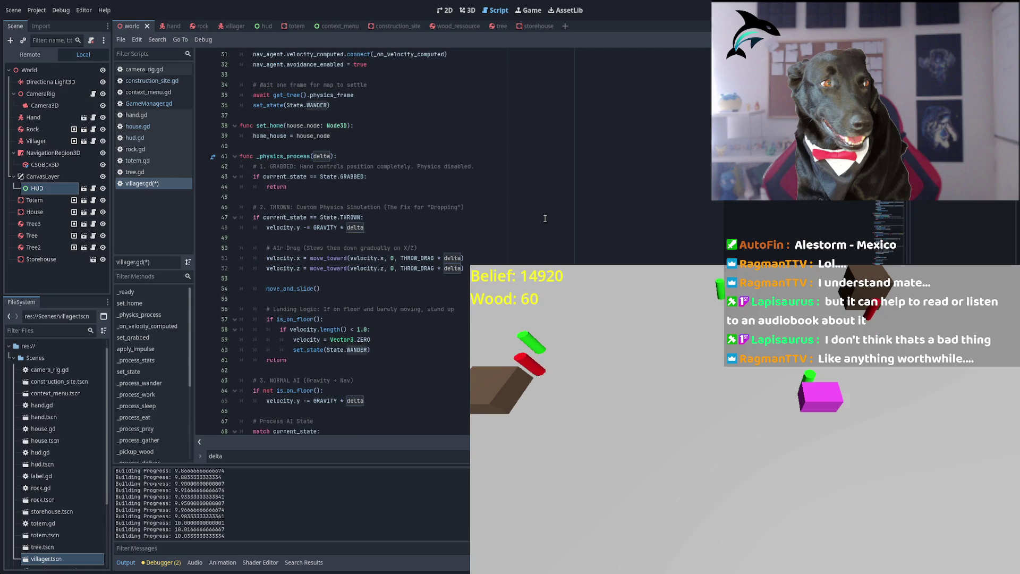
{"action": "scroll", "coordinate": [416, 221], "scroll_direction": "up", "scroll_amount": 2}
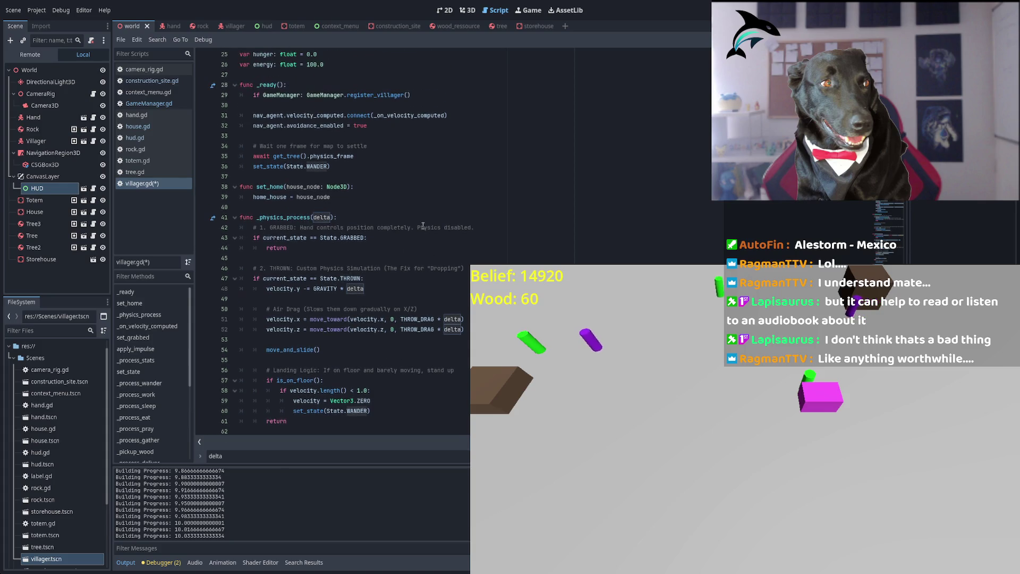
{"action": "scroll", "coordinate": [366, 255], "scroll_direction": "up", "scroll_amount": 3}
{"action": "scroll", "coordinate": [366, 255], "scroll_direction": "up", "scroll_amount": 2}
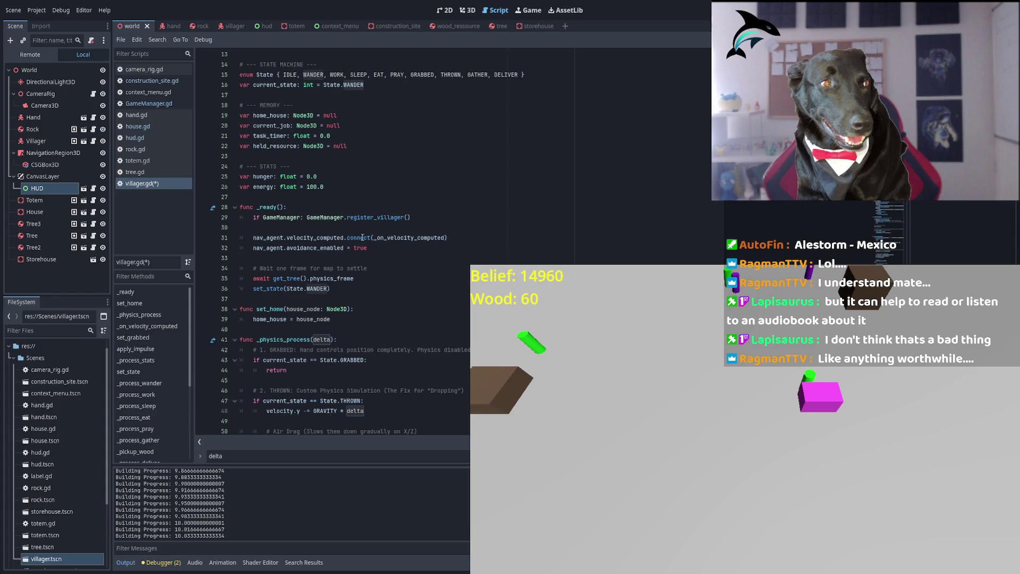
{"action": "double_click", "coordinate": [315, 247]}
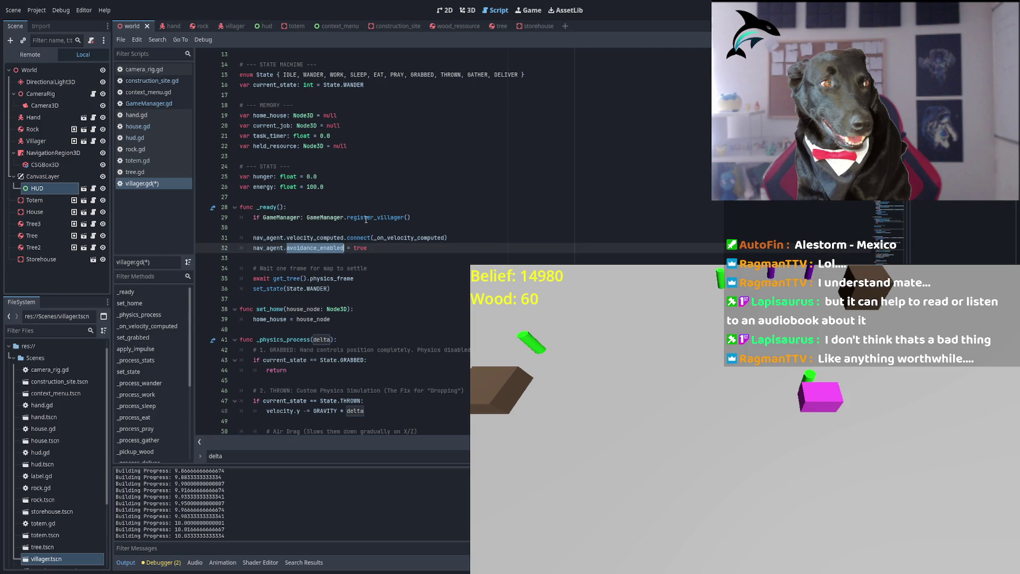
{"action": "left_click", "coordinate": [333, 273]}
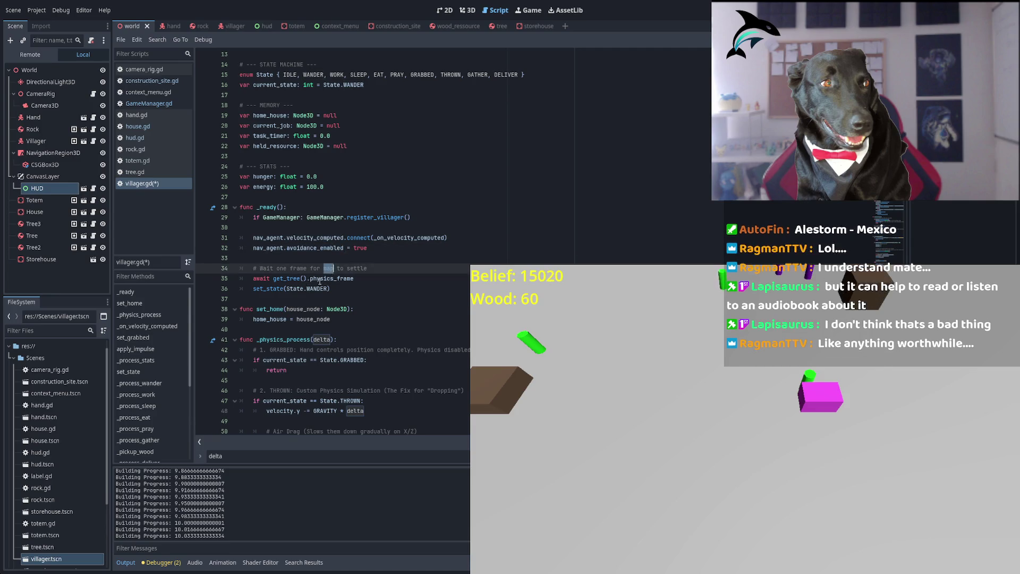
{"action": "scroll", "coordinate": [441, 237], "scroll_direction": "down", "scroll_amount": 10}
{"action": "scroll", "coordinate": [440, 237], "scroll_direction": "down", "scroll_amount": 7}
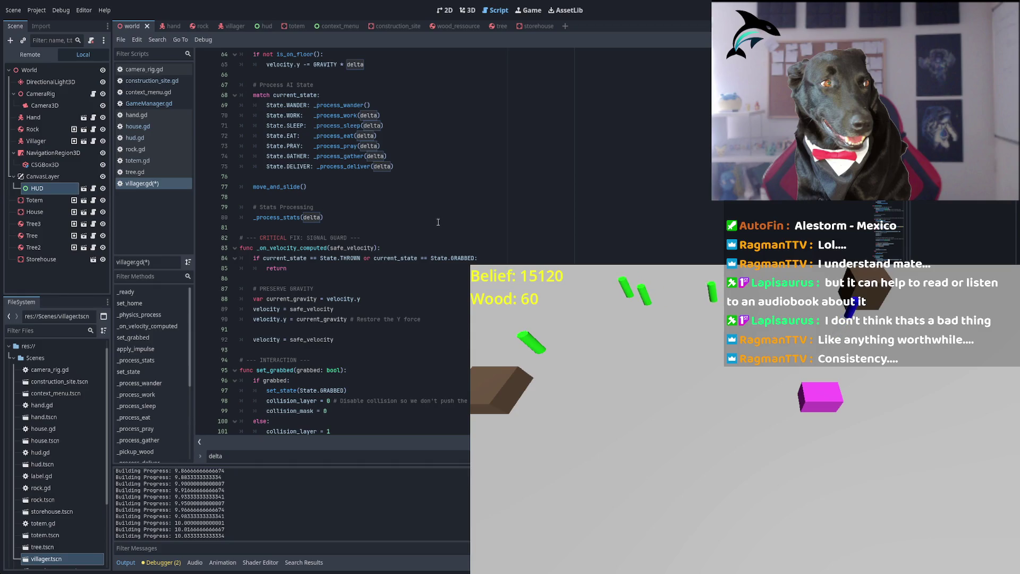
{"action": "left_click", "coordinate": [355, 258]}
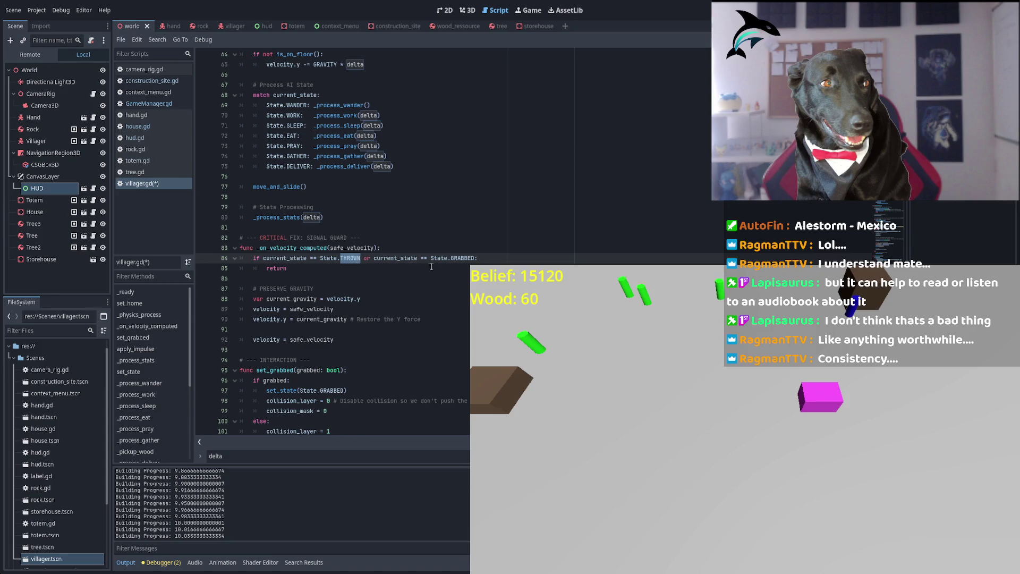
{"action": "double_click", "coordinate": [456, 257]}
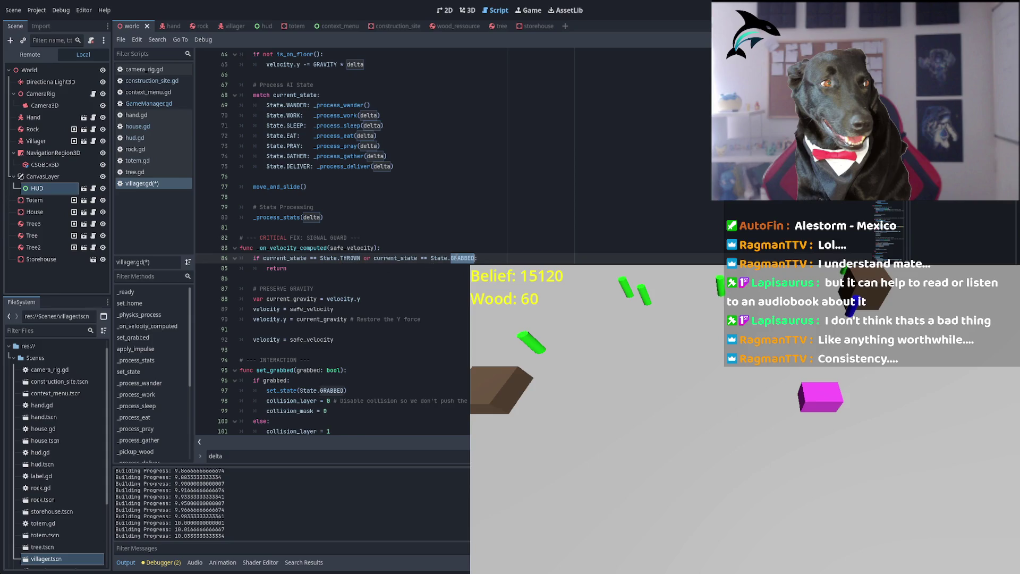
{"action": "double_click", "coordinate": [440, 258]}
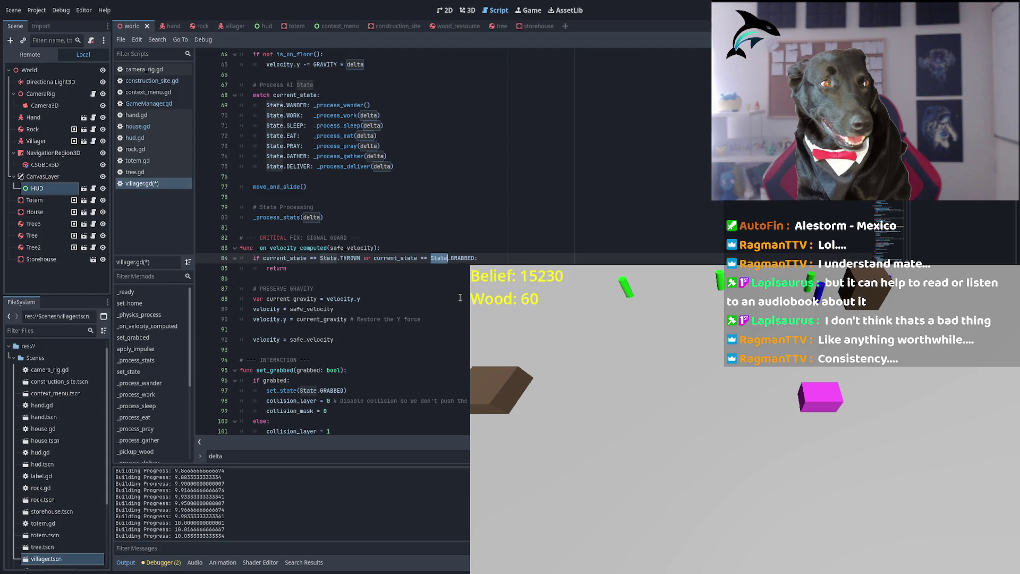
{"action": "left_click", "coordinate": [260, 269]}
{"action": "key", "text": "shift+Right"}
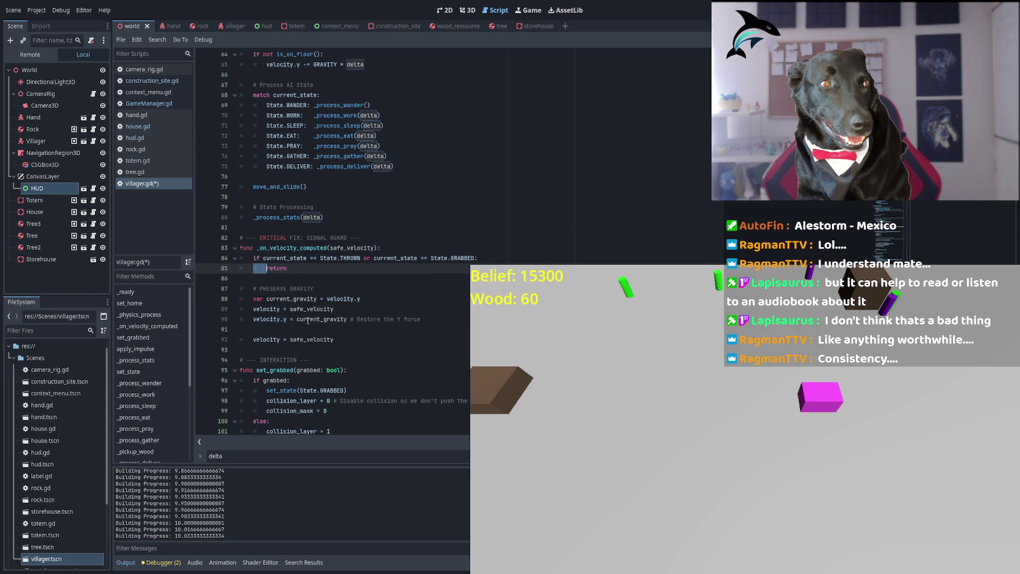
{"action": "double_click", "coordinate": [337, 298]}
{"action": "double_click", "coordinate": [312, 309]}
{"action": "double_click", "coordinate": [321, 318]}
{"action": "scroll", "coordinate": [314, 255], "scroll_direction": "down", "scroll_amount": 4}
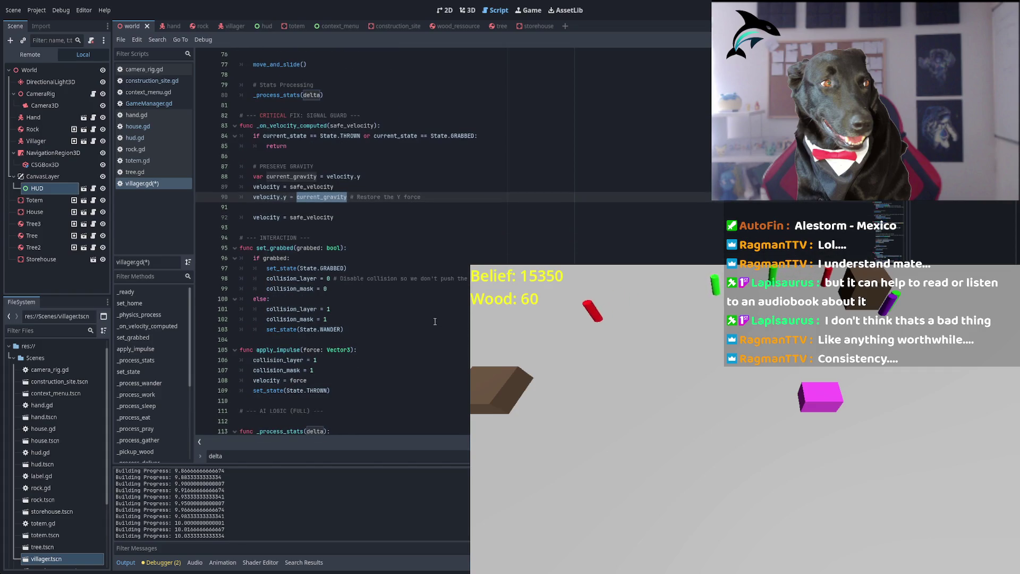
{"action": "scroll", "coordinate": [314, 256], "scroll_direction": "down", "scroll_amount": 6}
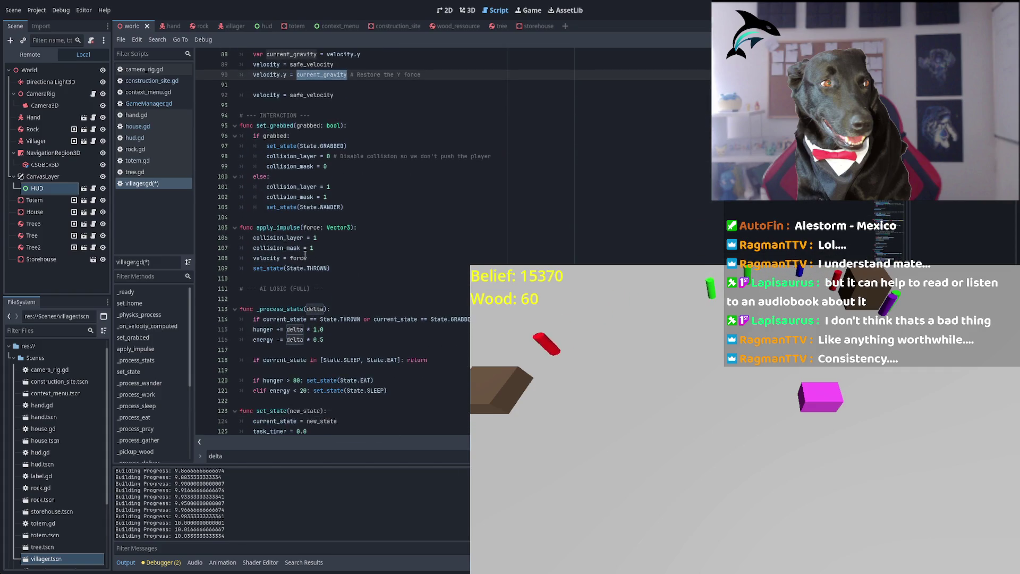
{"action": "scroll", "coordinate": [305, 254], "scroll_direction": "down", "scroll_amount": 2}
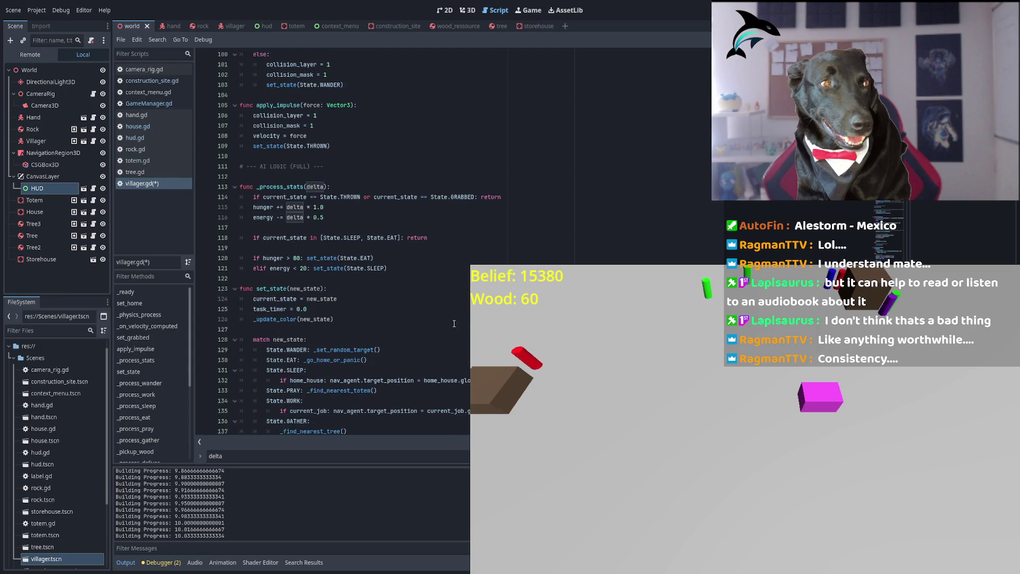
{"action": "scroll", "coordinate": [454, 323], "scroll_direction": "down", "scroll_amount": 3}
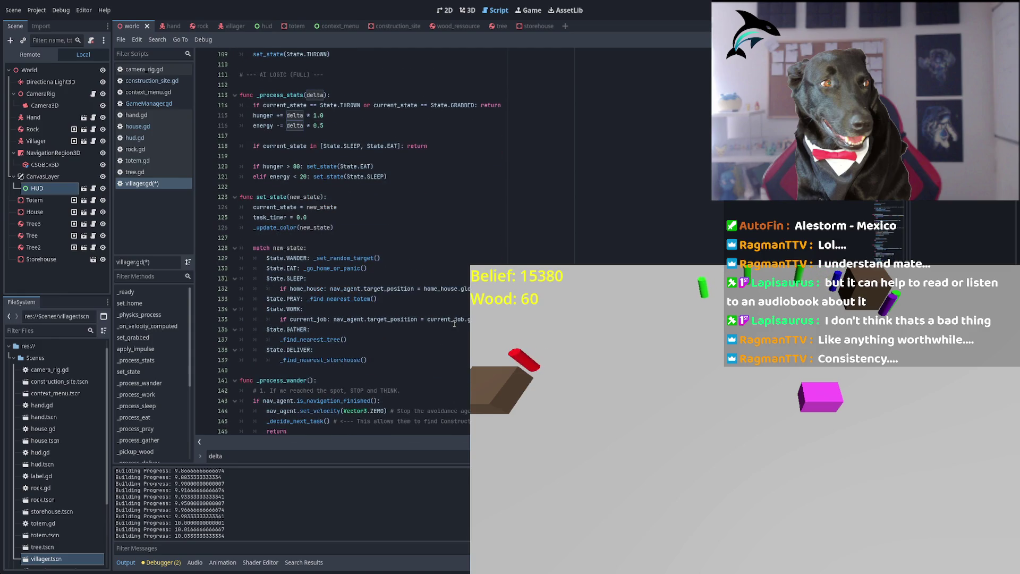
{"action": "scroll", "coordinate": [344, 247], "scroll_direction": "down", "scroll_amount": 6}
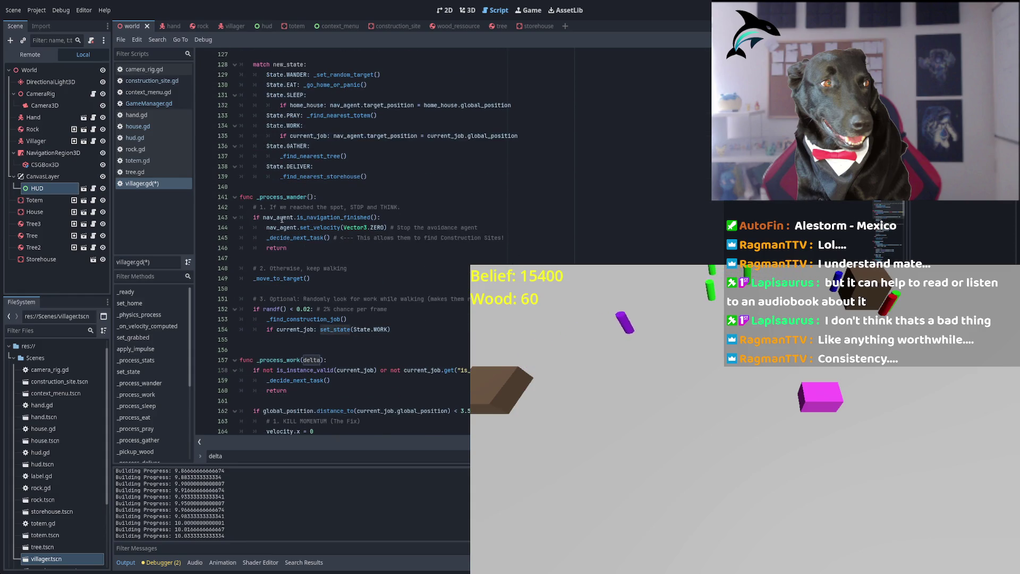
{"action": "left_click", "coordinate": [254, 218]}
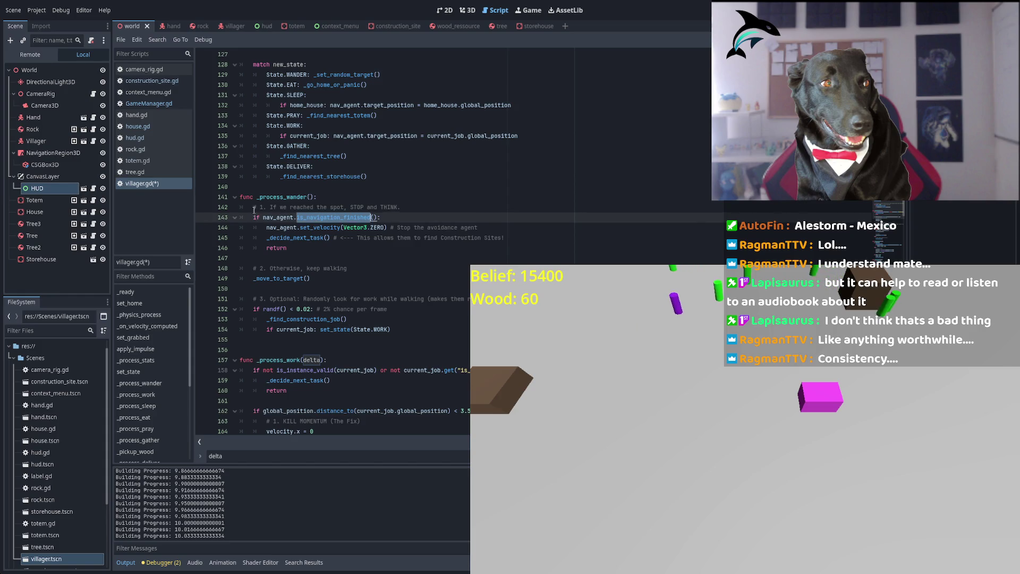
{"action": "left_click", "coordinate": [419, 251], "text": "shift"}
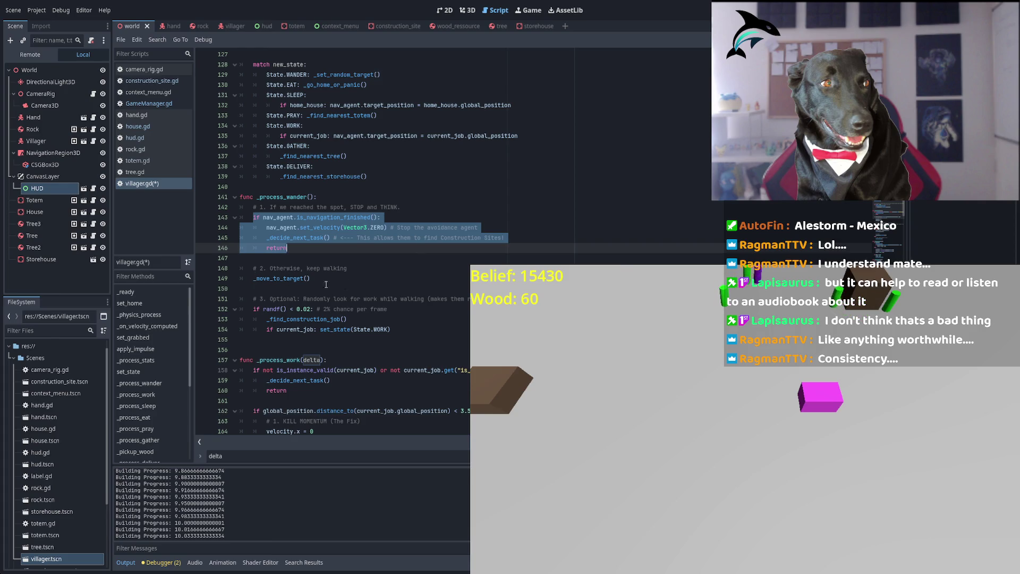
{"action": "left_click_drag", "start_coordinate": [256, 278], "coordinate": [375, 290]}
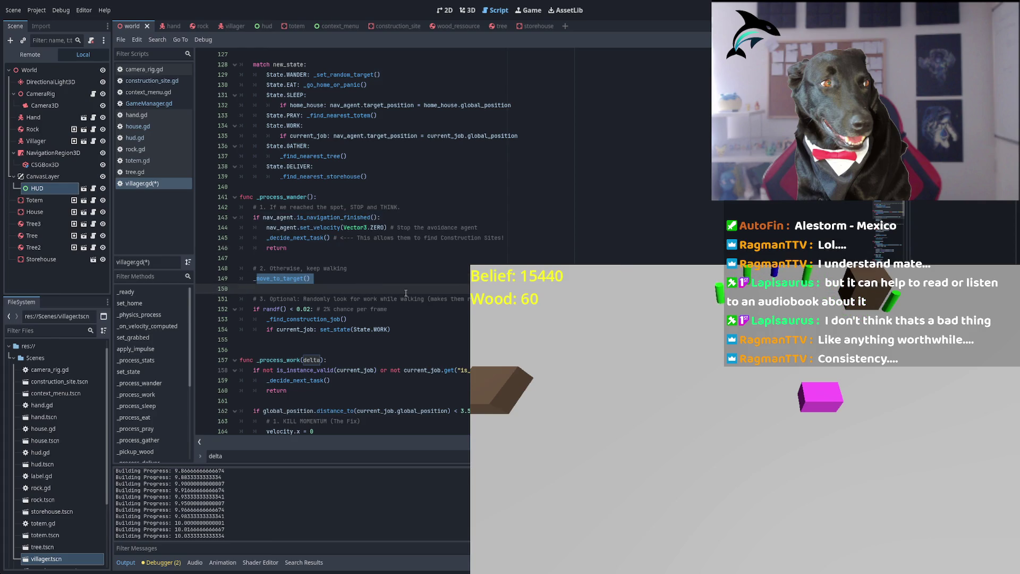
{"action": "scroll", "coordinate": [394, 291], "scroll_direction": "down", "scroll_amount": 3}
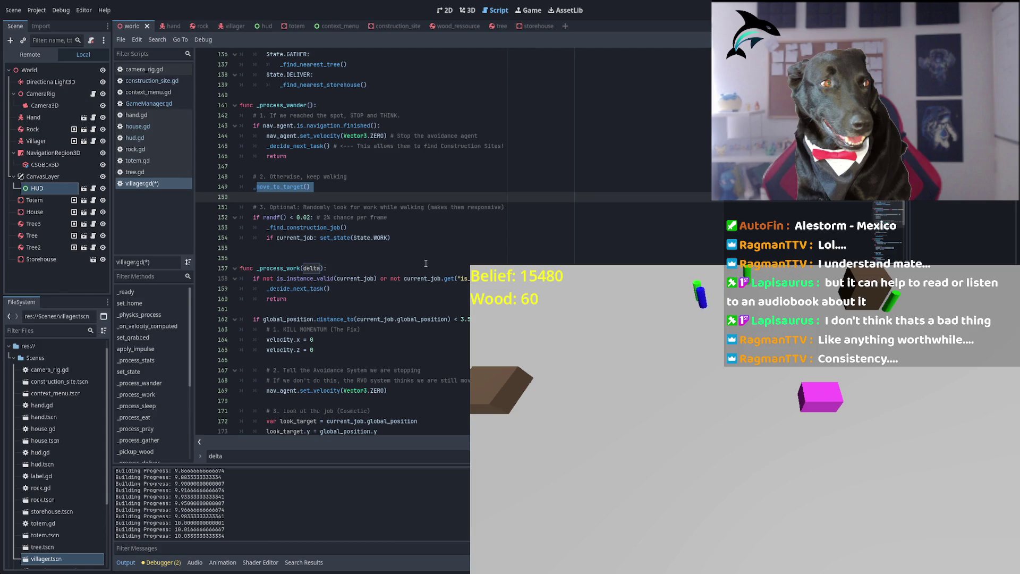
{"action": "left_click_drag", "start_coordinate": [331, 207], "coordinate": [484, 212]}
{"action": "scroll", "coordinate": [483, 212], "scroll_direction": "down", "scroll_amount": 8}
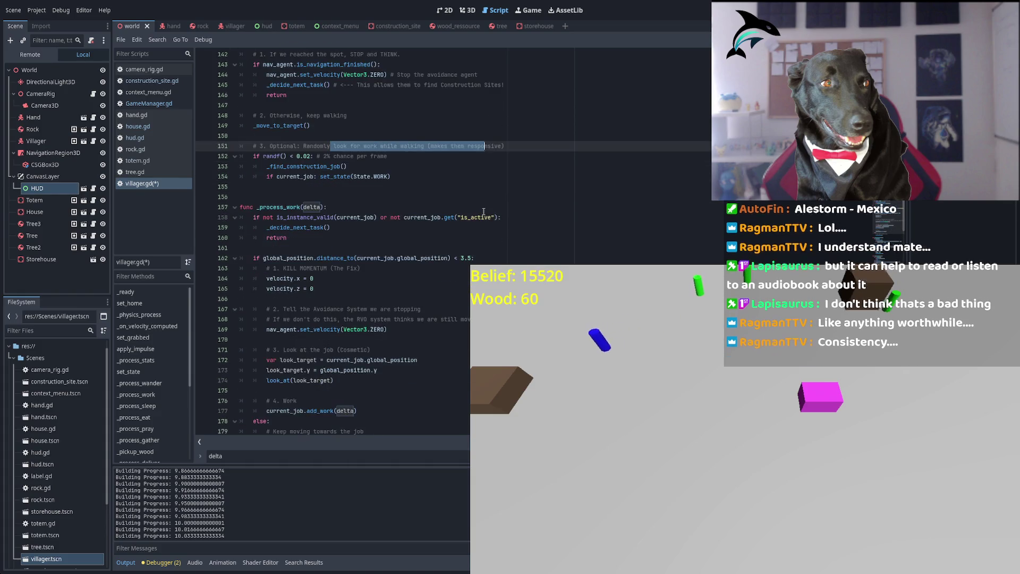
{"action": "scroll", "coordinate": [483, 212], "scroll_direction": "down", "scroll_amount": 10}
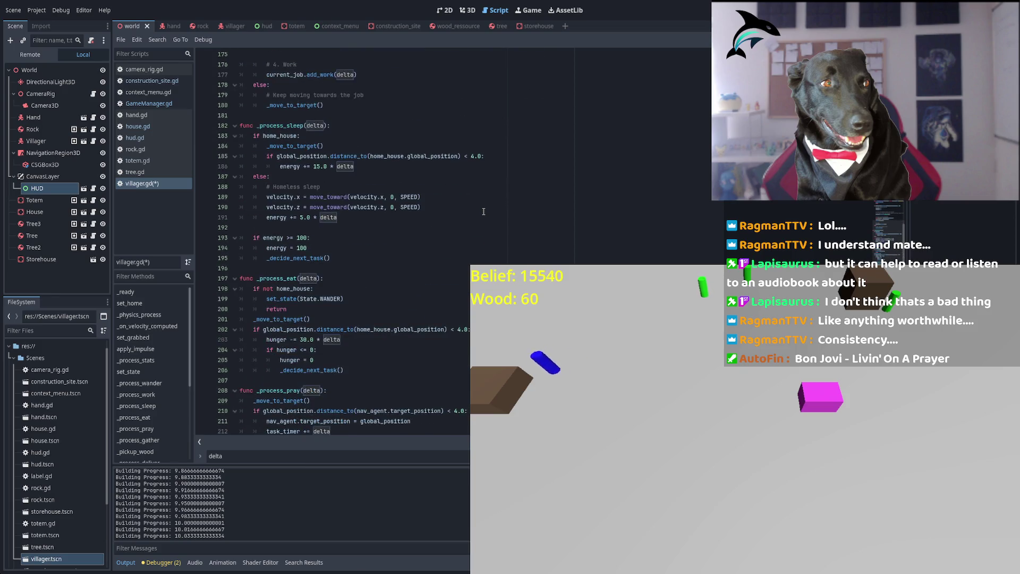
{"action": "scroll", "coordinate": [309, 235], "scroll_direction": "down", "scroll_amount": 5}
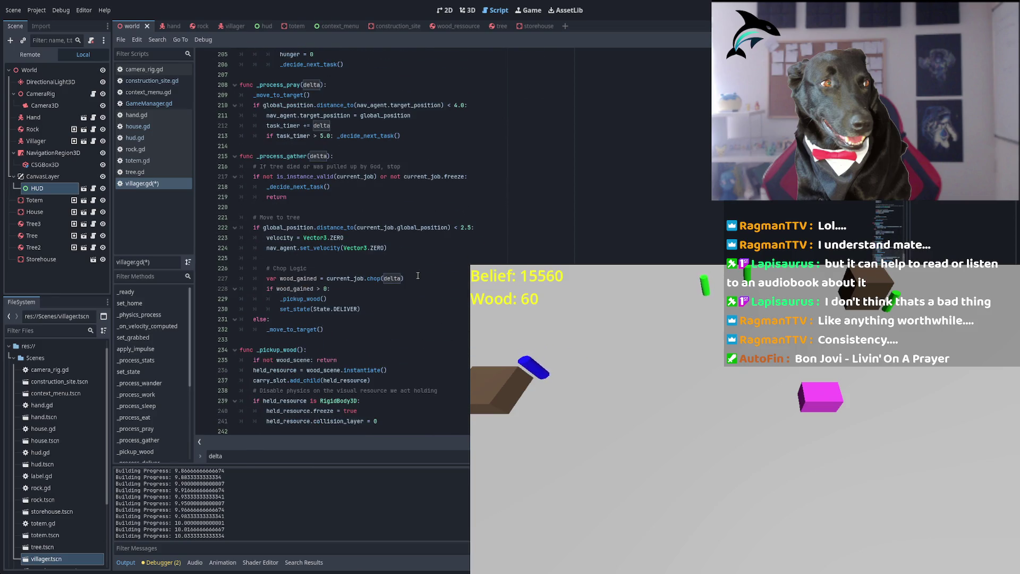
{"action": "scroll", "coordinate": [418, 276], "scroll_direction": "down", "scroll_amount": 6}
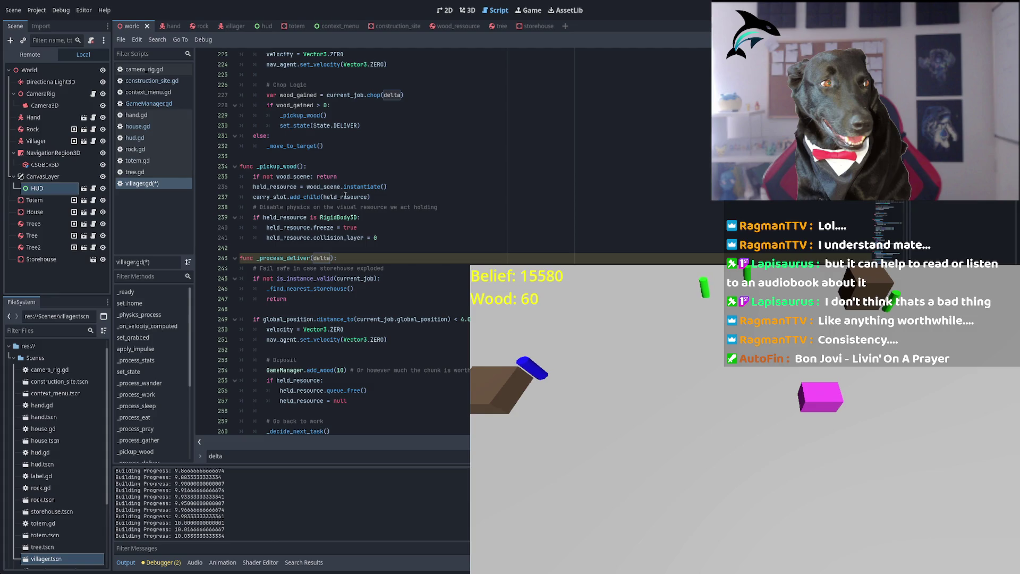
{"action": "scroll", "coordinate": [346, 196], "scroll_direction": "down", "scroll_amount": 4}
{"action": "scroll", "coordinate": [346, 196], "scroll_direction": "down", "scroll_amount": 5}
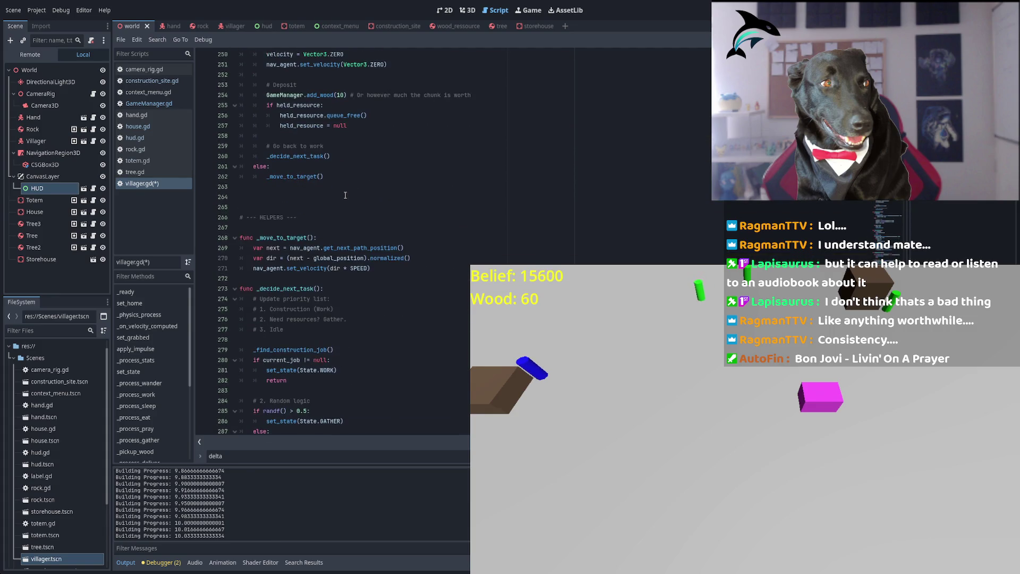
{"action": "scroll", "coordinate": [334, 267], "scroll_direction": "down", "scroll_amount": 10}
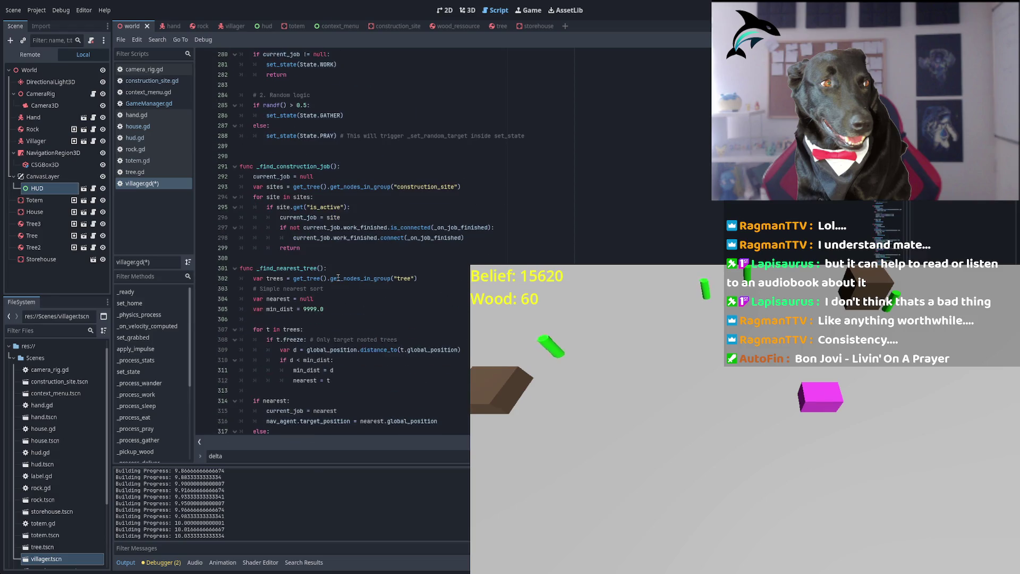
{"action": "scroll", "coordinate": [338, 273], "scroll_direction": "down", "scroll_amount": 6}
{"action": "scroll", "coordinate": [338, 274], "scroll_direction": "down", "scroll_amount": 8}
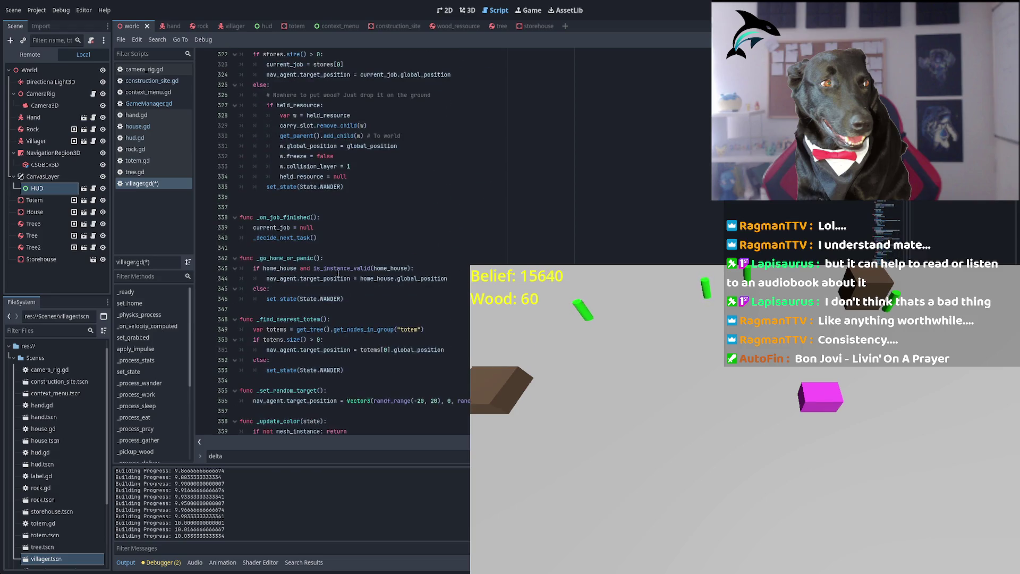
{"action": "scroll", "coordinate": [315, 208], "scroll_direction": "down", "scroll_amount": 7}
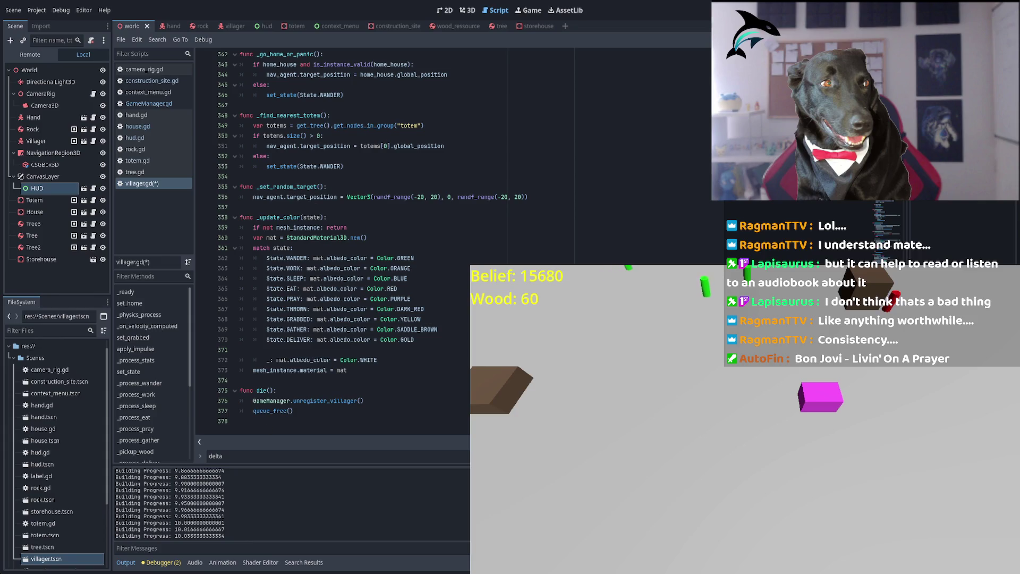
{"action": "key", "text": "ctrl+Home"}
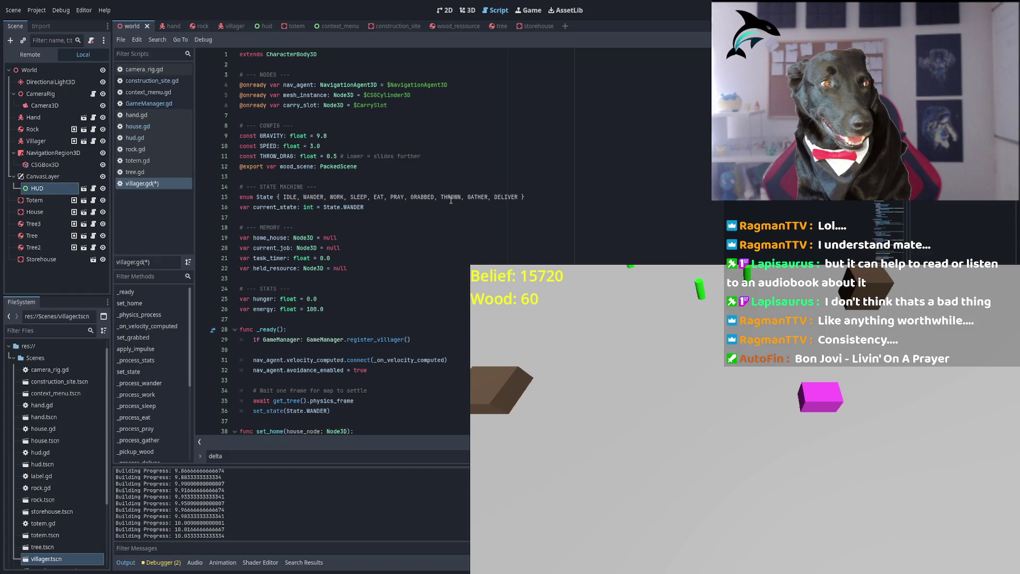
{"action": "scroll", "coordinate": [330, 193], "scroll_direction": "down", "scroll_amount": 5}
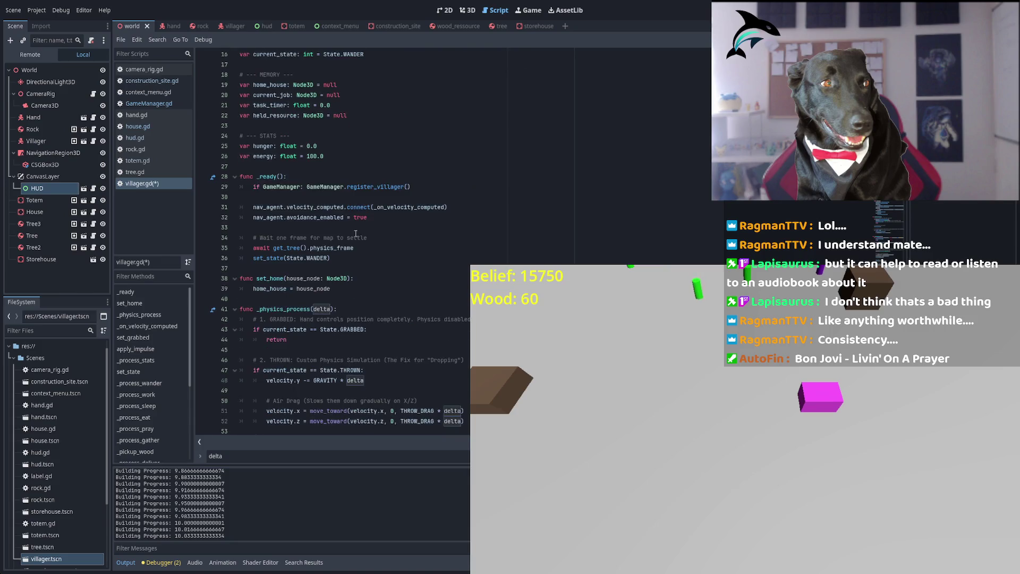
{"action": "left_click", "coordinate": [367, 187]}
{"action": "double_click", "coordinate": [368, 187]}
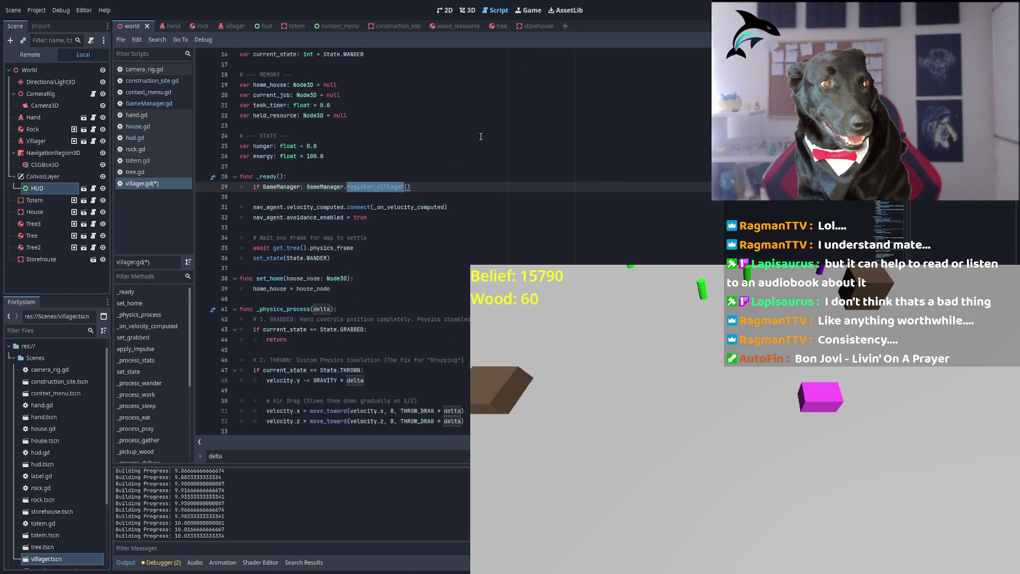
{"action": "left_click", "coordinate": [282, 208]}
{"action": "double_click", "coordinate": [359, 208]}
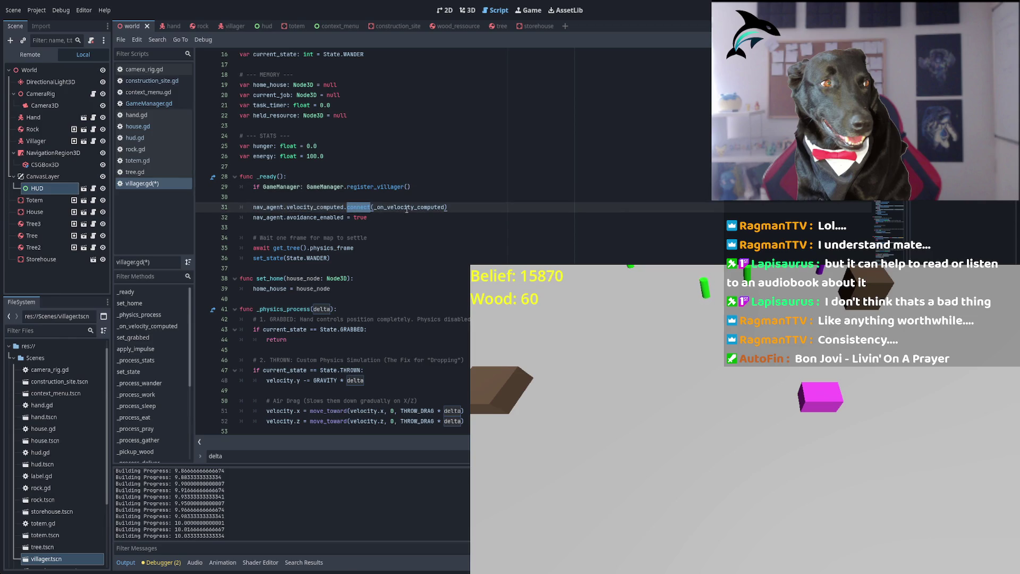
{"action": "left_click", "coordinate": [308, 217]}
{"action": "double_click", "coordinate": [313, 217]}
{"action": "left_click", "coordinate": [268, 259]}
{"action": "double_click", "coordinate": [268, 258]}
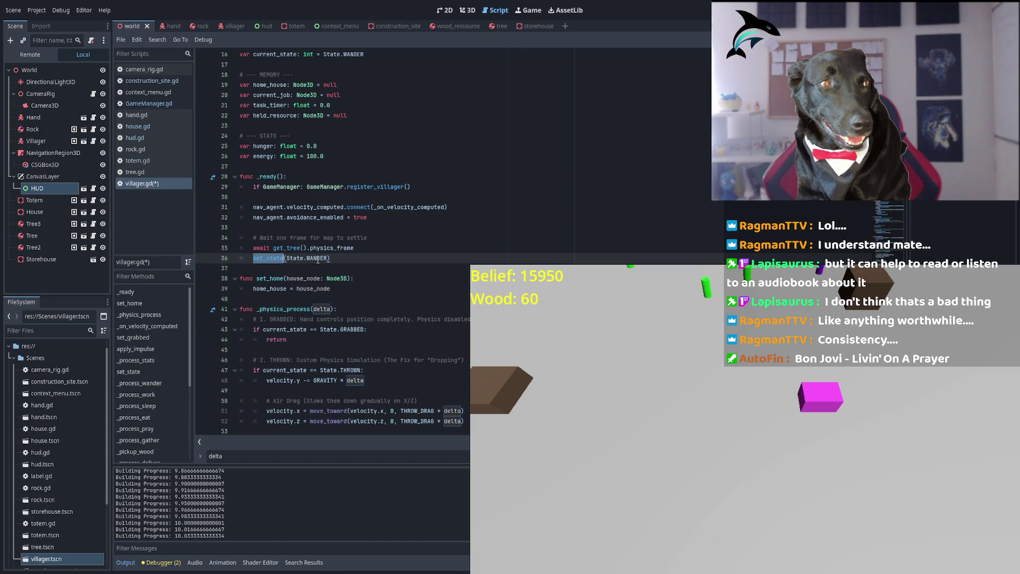
{"action": "double_click", "coordinate": [318, 258]}
{"action": "double_click", "coordinate": [268, 258]}
Search villager.gd for set_state, step through its uses, and inspect new_state and task_timer.
{"action": "key", "text": "ctrl+f"}
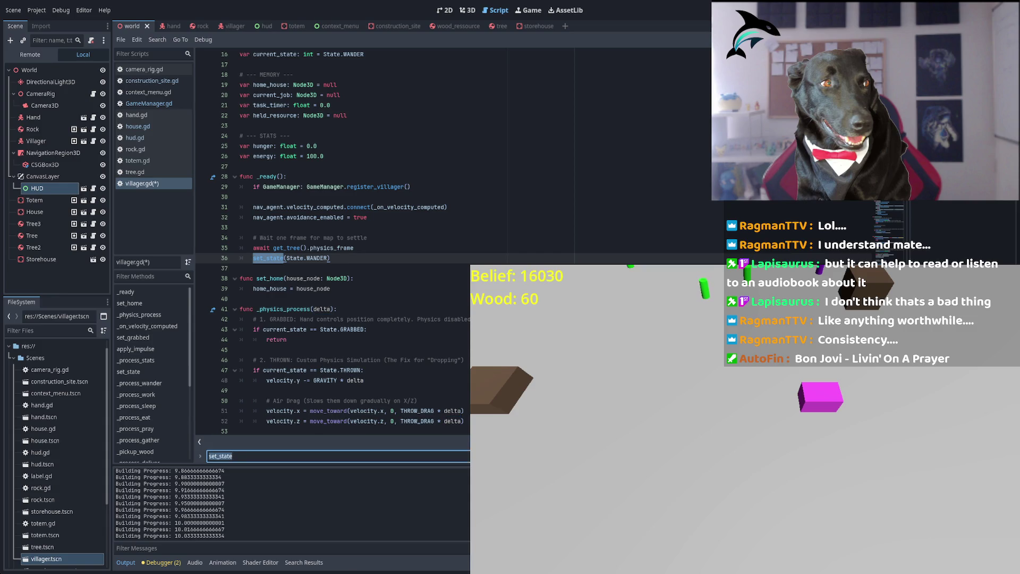
{"action": "key", "text": "Return"}
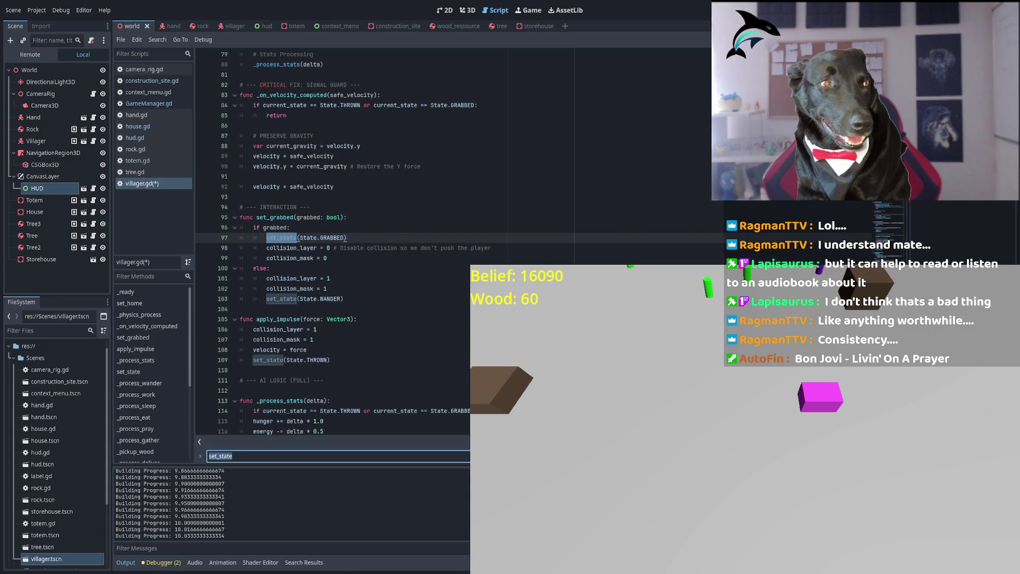
{"action": "key", "text": "Return"}
{"action": "key", "text": "Return"}
{"action": "key", "text": "Return"}
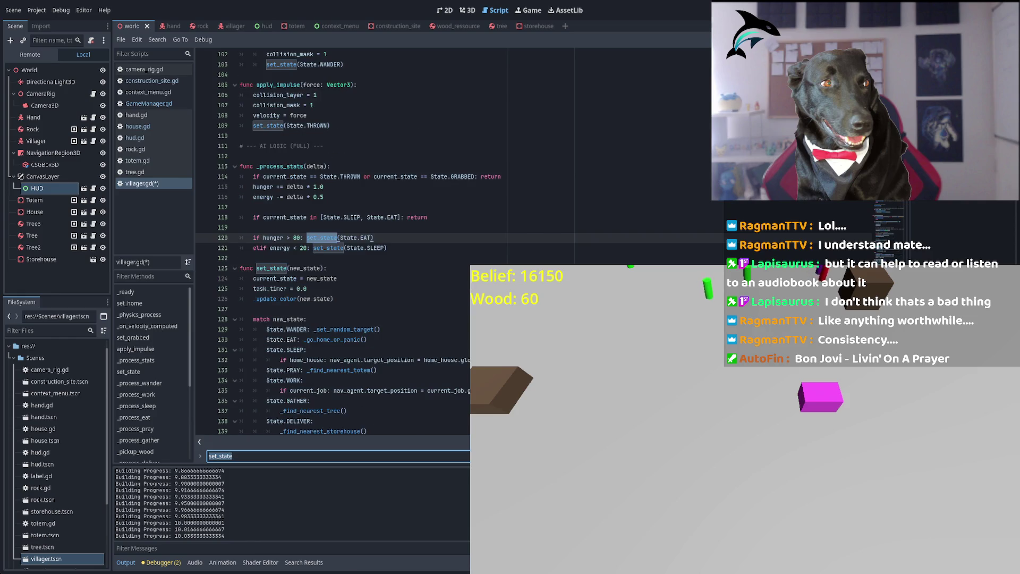
{"action": "key", "text": "Return"}
{"action": "double_click", "coordinate": [275, 268]}
{"action": "double_click", "coordinate": [322, 267]}
{"action": "double_click", "coordinate": [275, 279]}
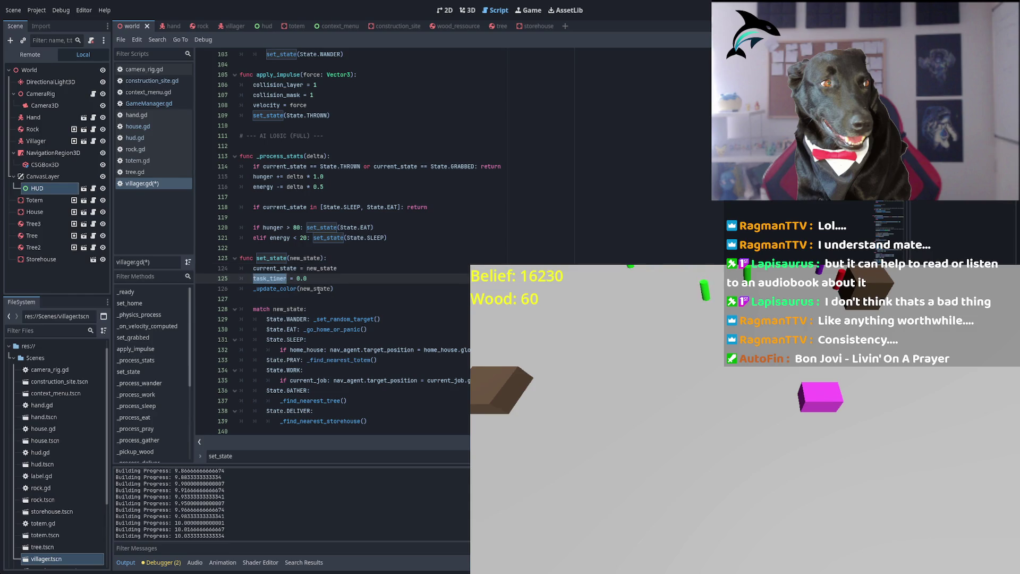
{"action": "scroll", "coordinate": [285, 274], "scroll_direction": "down", "scroll_amount": 9}
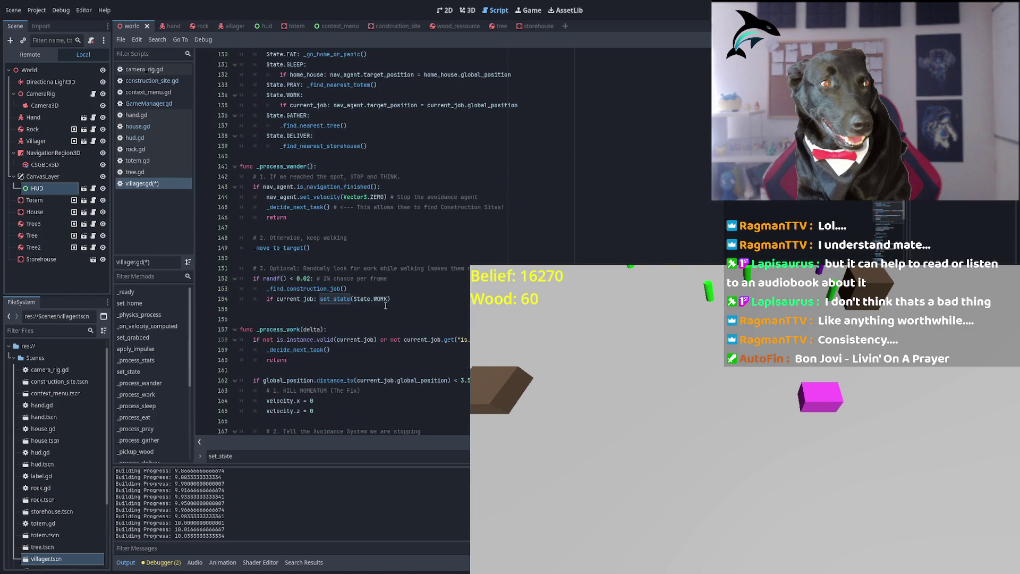
Trace task_timer uses, including the 5.0 timeout check in _process_pray and its reset in set_state.
{"action": "key", "text": "ctrl+f"}
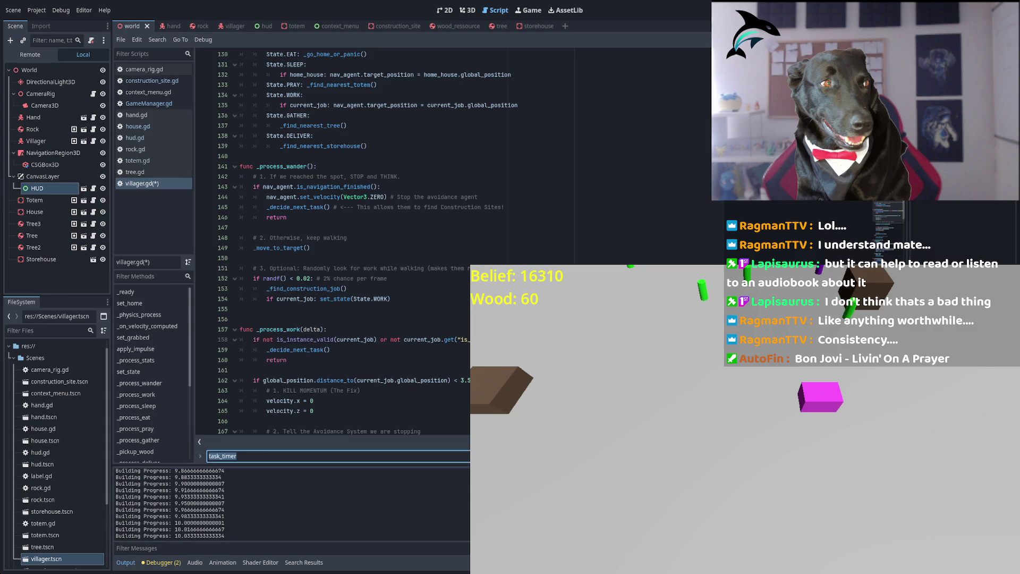
{"action": "key", "text": "Return"}
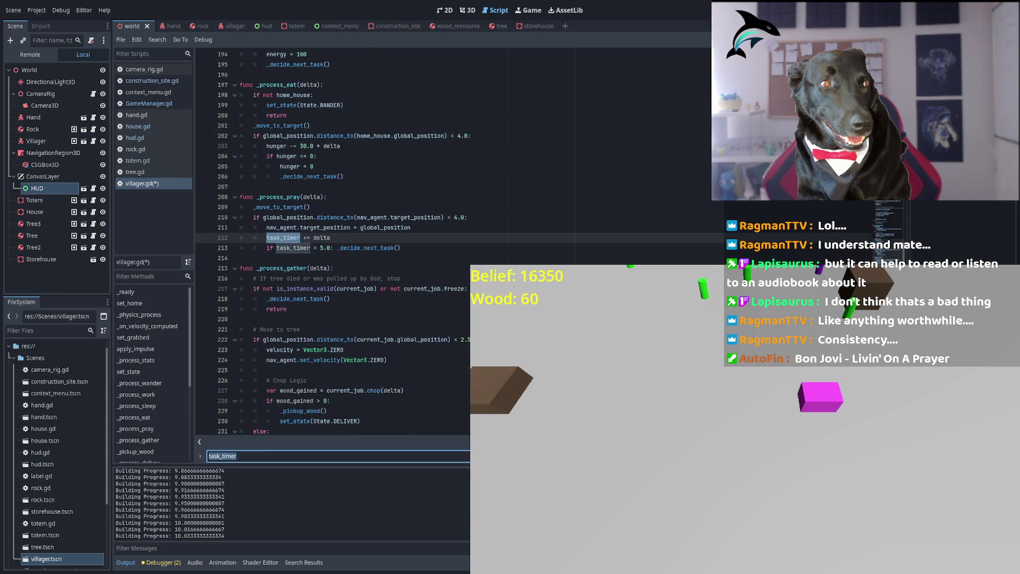
{"action": "key", "text": "Return"}
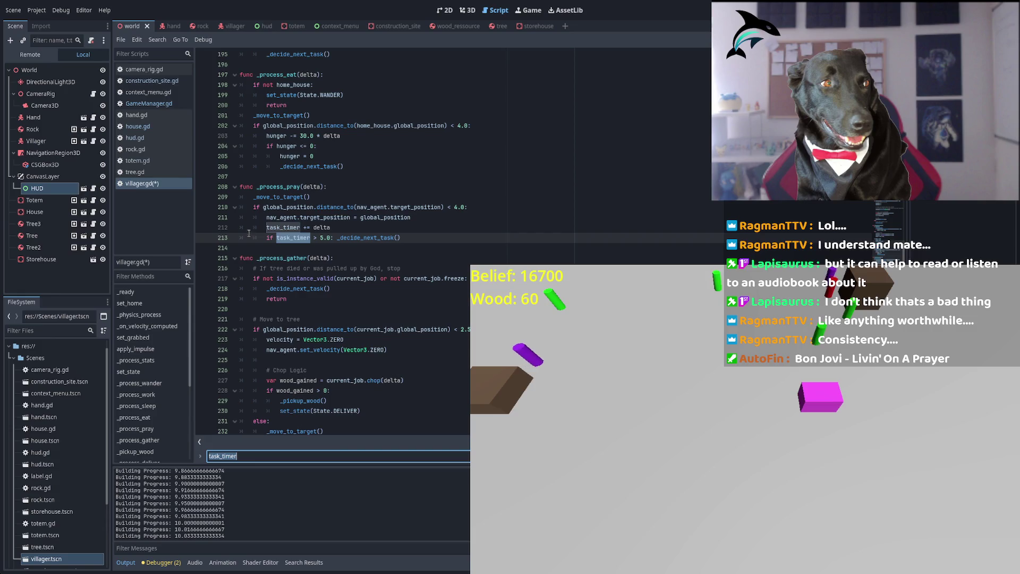
{"action": "key", "text": "shift+Return"}
{"action": "key", "text": "shift+Return"}
{"action": "key", "text": "shift+Return"}
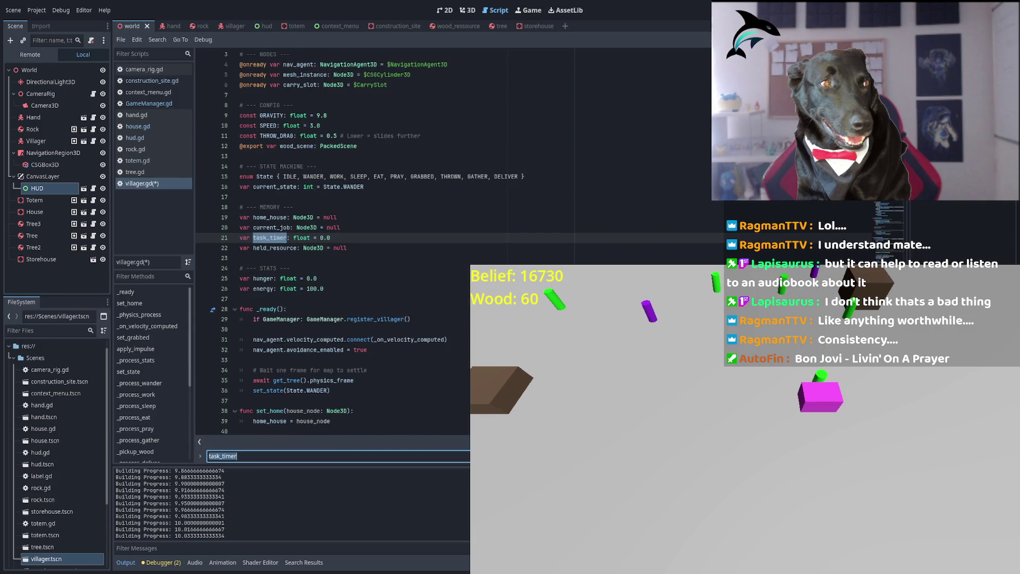
{"action": "key", "text": "shift+Return"}
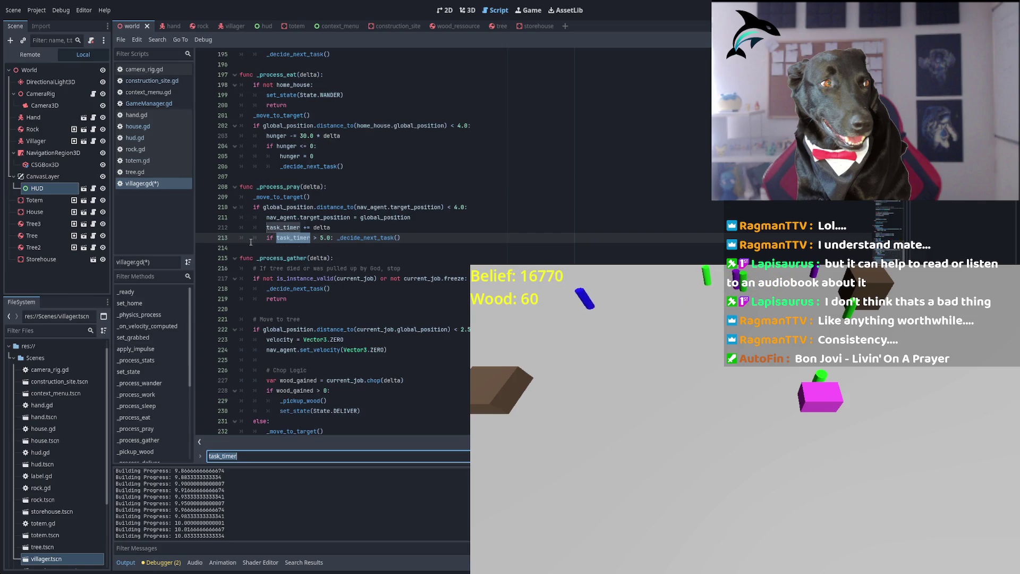
{"action": "double_click", "coordinate": [287, 187]}
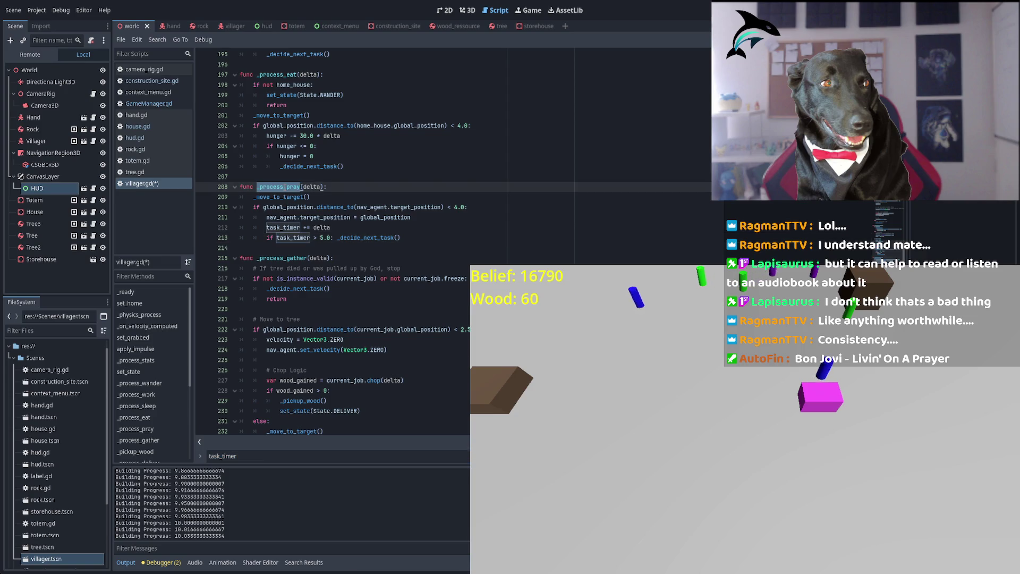
{"action": "double_click", "coordinate": [283, 228]}
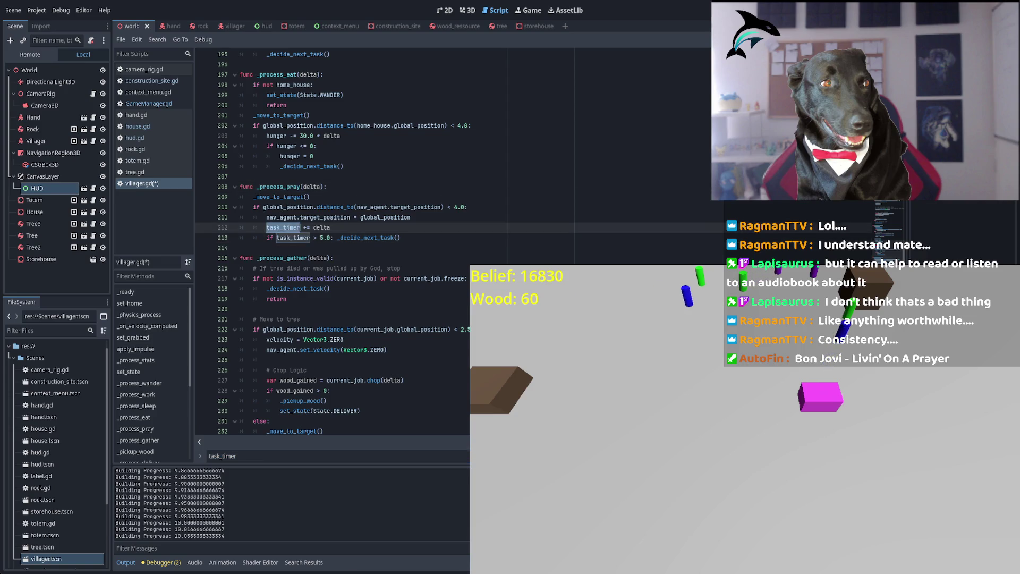
{"action": "key", "text": "ctrl+f"}
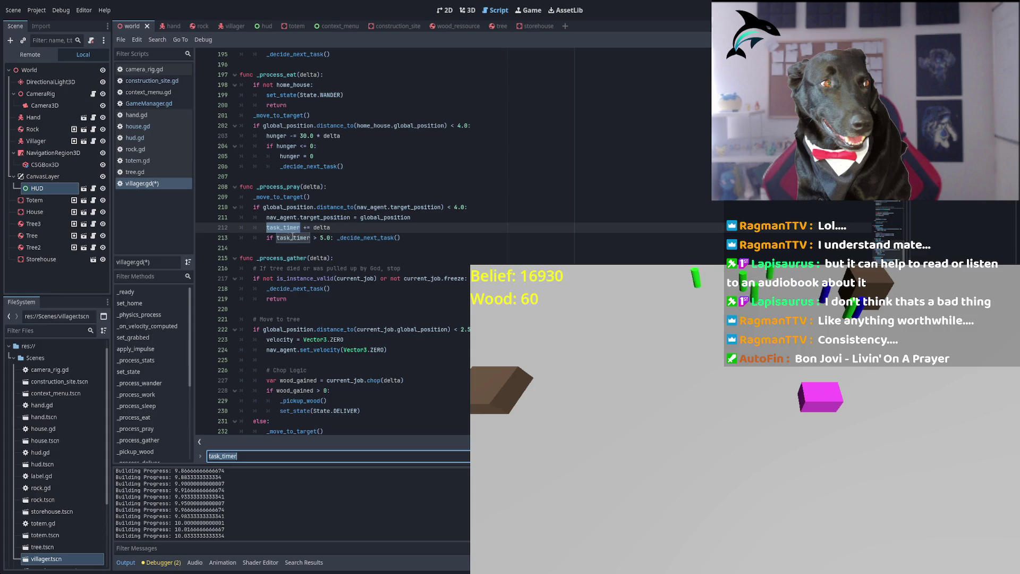
{"action": "left_click_drag", "start_coordinate": [319, 237], "coordinate": [401, 237]}
{"action": "double_click", "coordinate": [364, 242]}
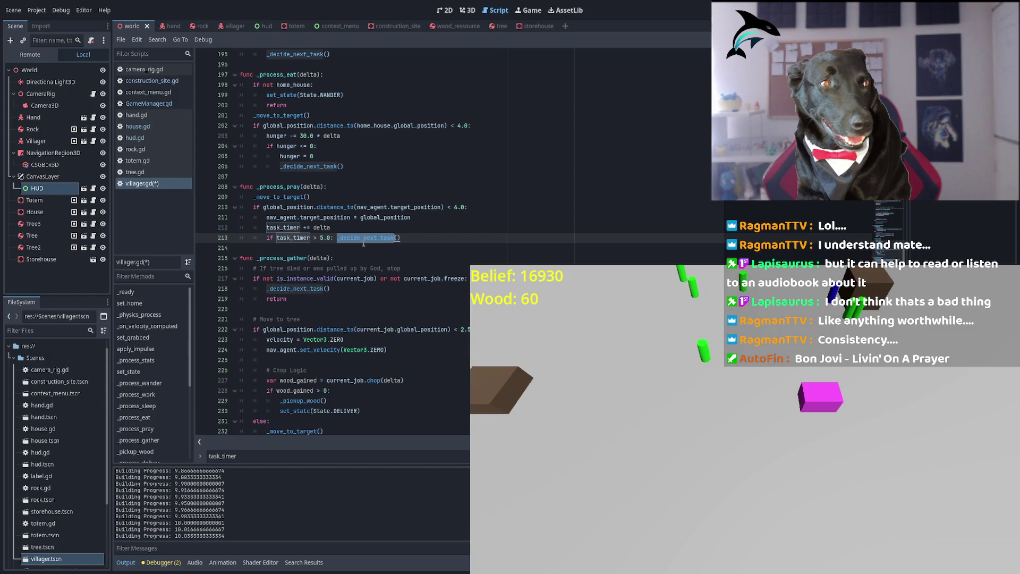
{"action": "key", "text": "F3"}
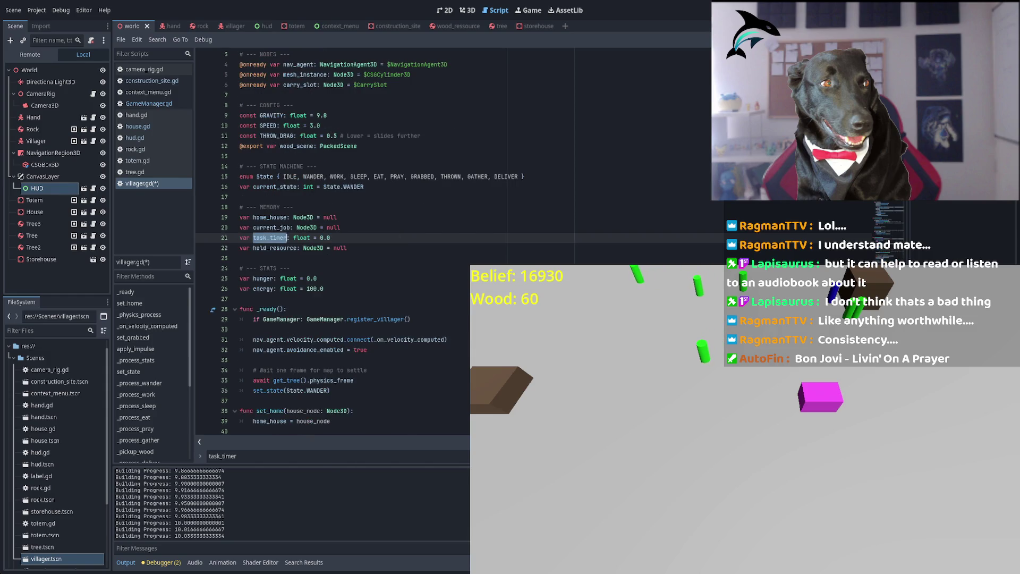
{"action": "key", "text": "F3"}
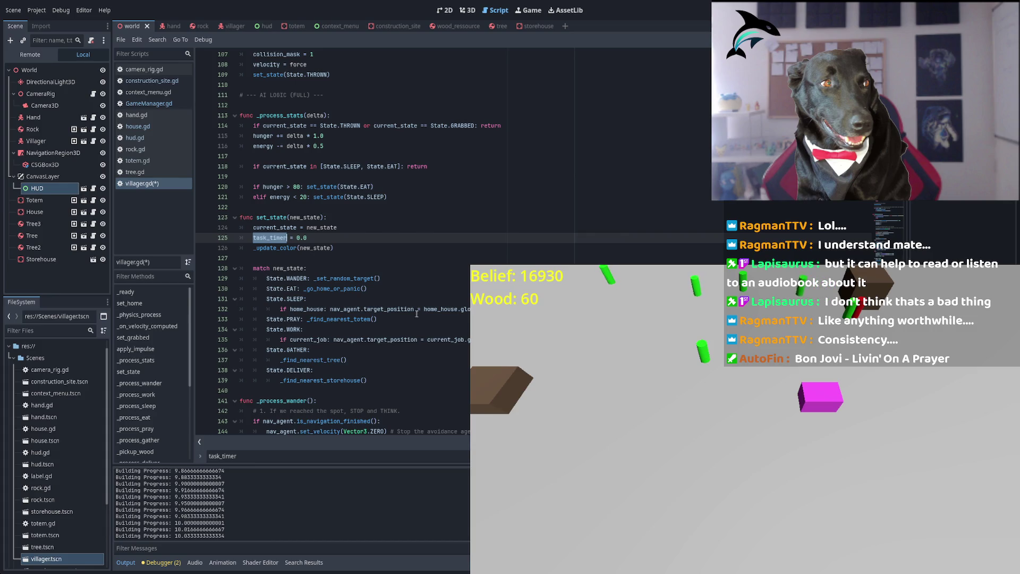
Review set_state's match block and jump from the WANDER branch to _set_random_target.
{"action": "left_click", "coordinate": [319, 248]}
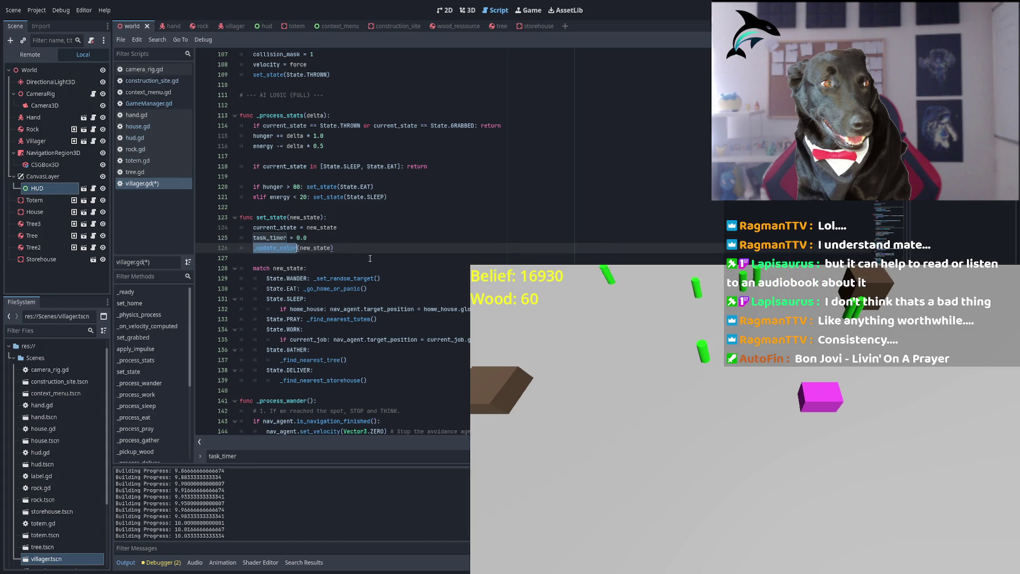
{"action": "double_click", "coordinate": [316, 247]}
{"action": "scroll", "coordinate": [329, 244], "scroll_direction": "down", "scroll_amount": 2}
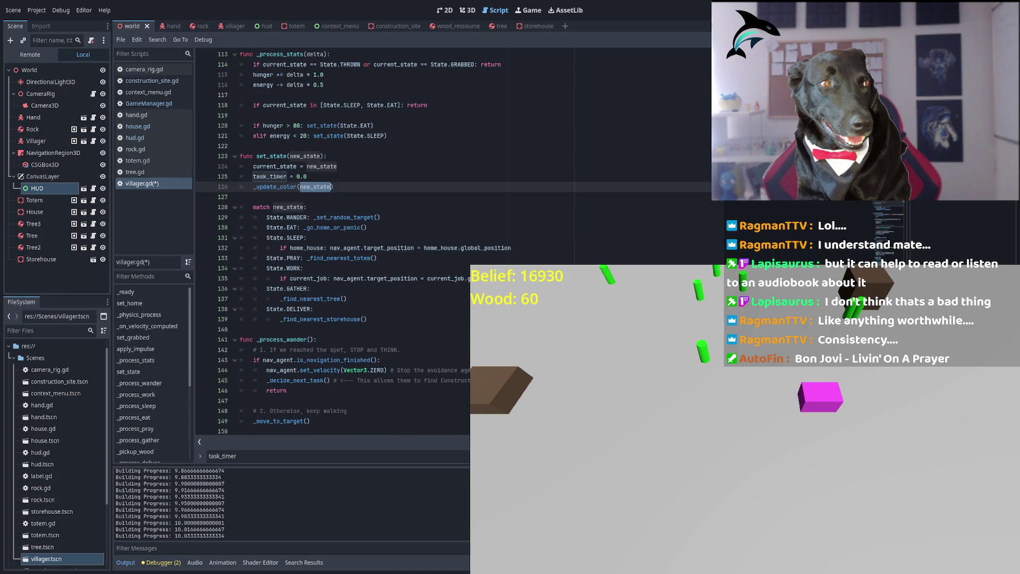
{"action": "scroll", "coordinate": [329, 244], "scroll_direction": "down", "scroll_amount": 1}
{"action": "mouse_move", "coordinate": [253, 176]}
{"action": "left_mouse_down"}
{"action": "mouse_move", "coordinate": [383, 187]}
{"action": "mouse_move", "coordinate": [461, 218]}
{"action": "mouse_move", "coordinate": [510, 219]}
{"action": "left_mouse_up"}
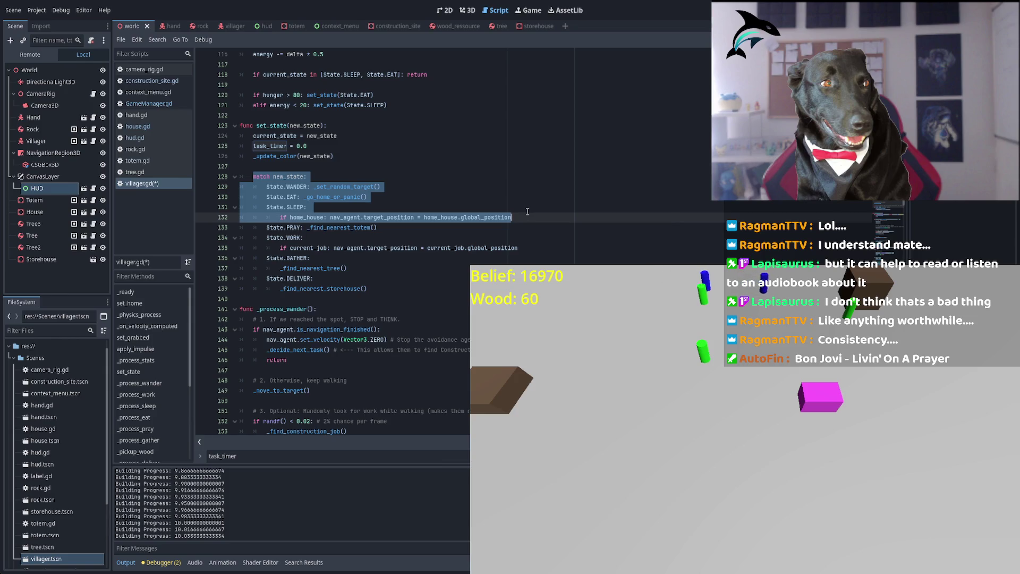
{"action": "scroll", "coordinate": [745, 461], "scroll_direction": "up", "scroll_amount": 3}
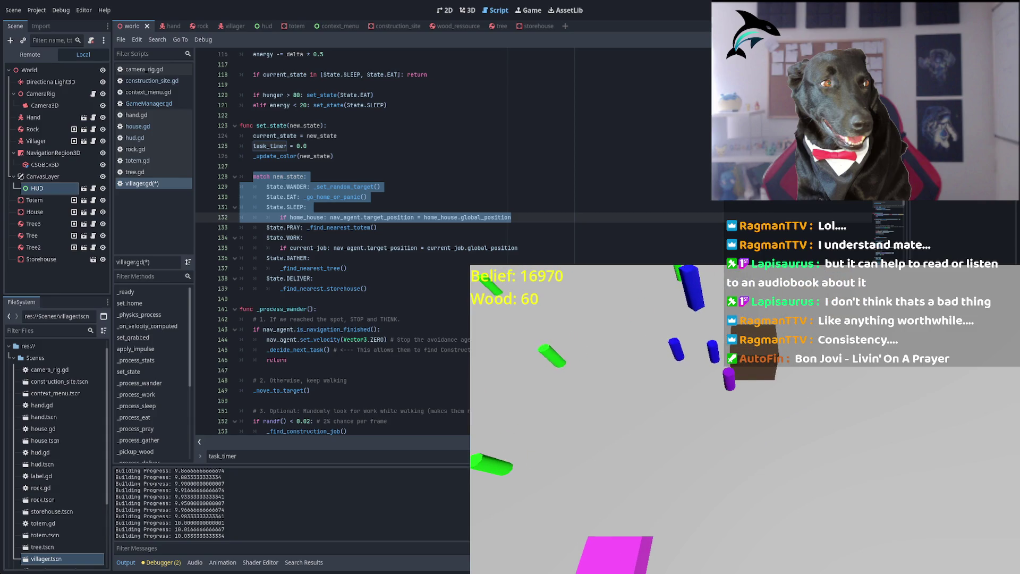
{"action": "scroll", "coordinate": [752, 460], "scroll_direction": "down", "scroll_amount": 1}
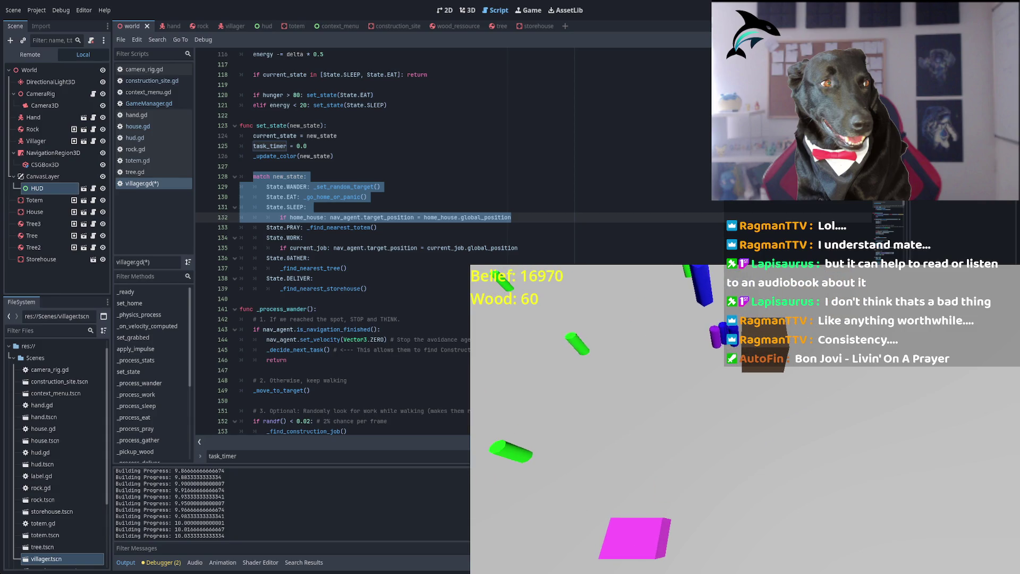
{"action": "left_click", "coordinate": [359, 248]}
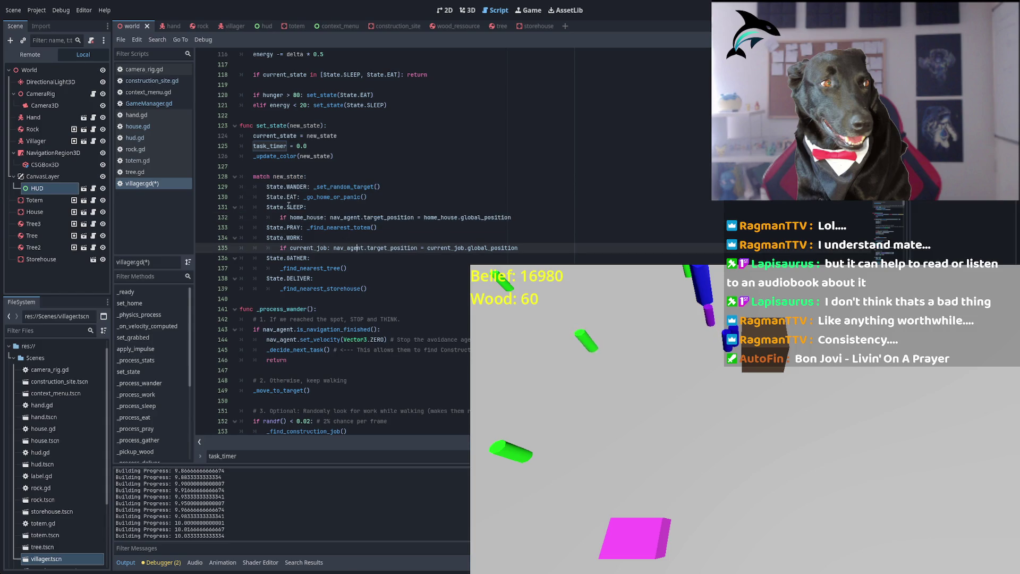
{"action": "left_click", "coordinate": [294, 187]}
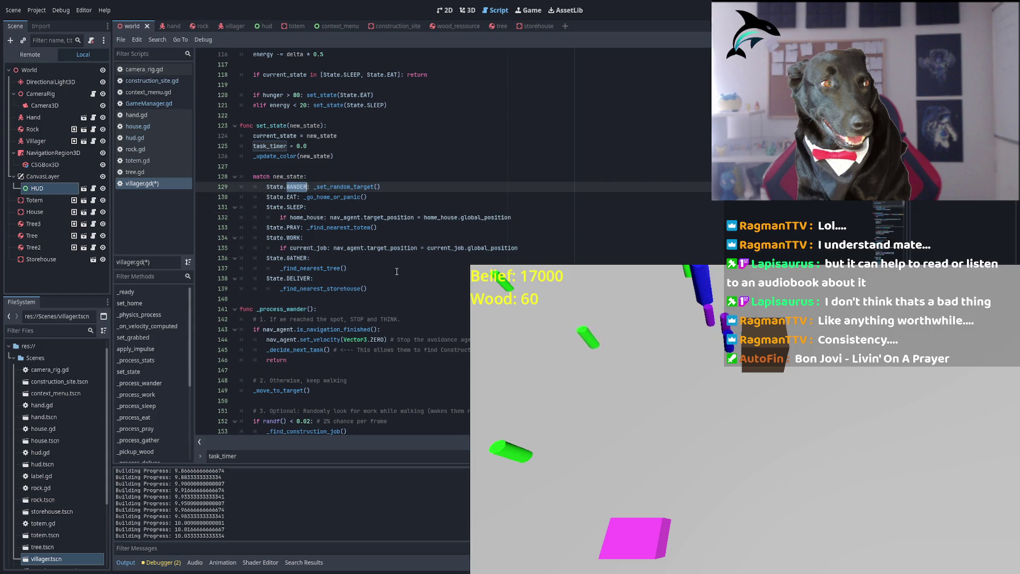
{"action": "left_click", "coordinate": [284, 187]}
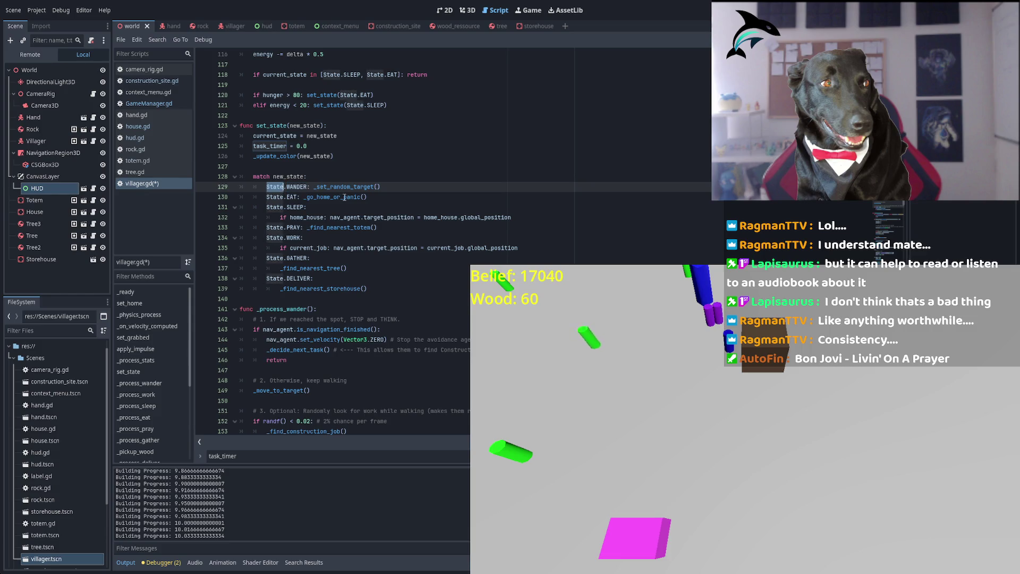
{"action": "left_click", "coordinate": [347, 187], "text": "ctrl"}
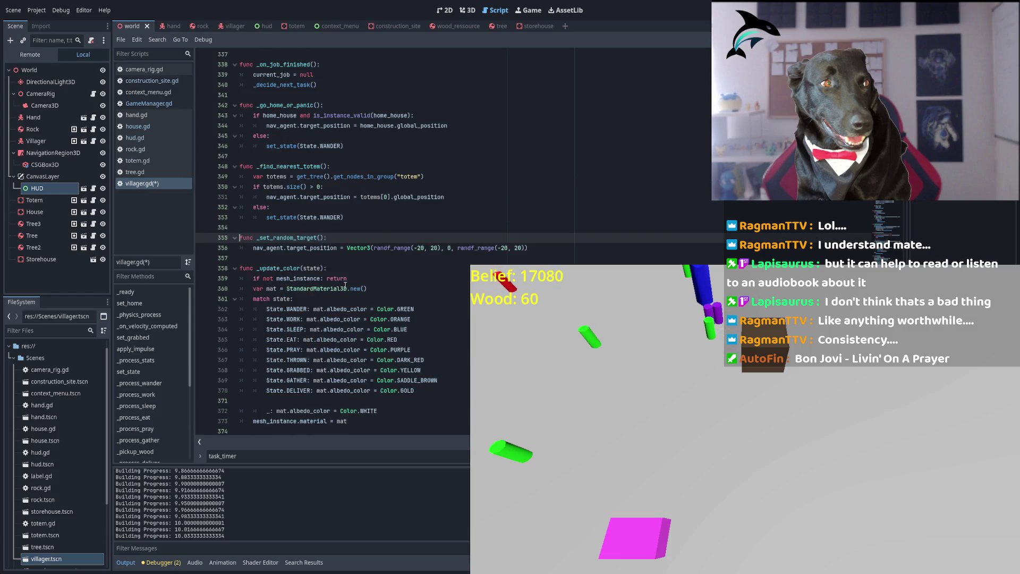
Widen both randf_range calls in _set_random_target to (-250, 250) for x and z.
{"action": "double_click", "coordinate": [312, 248]}
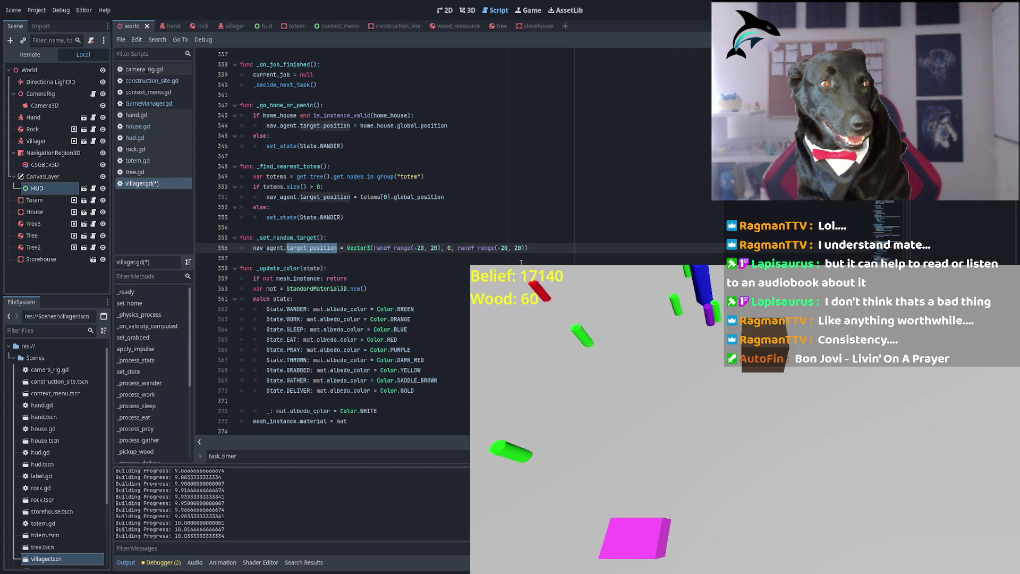
{"action": "left_click", "coordinate": [511, 248]}
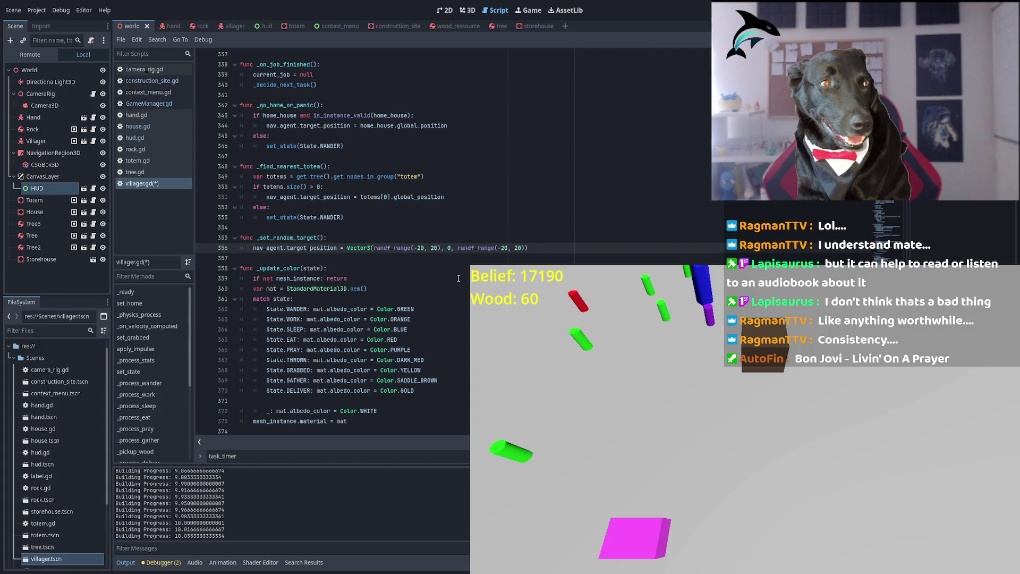
{"action": "left_click", "coordinate": [422, 249]}
{"action": "double_click", "coordinate": [420, 249]}
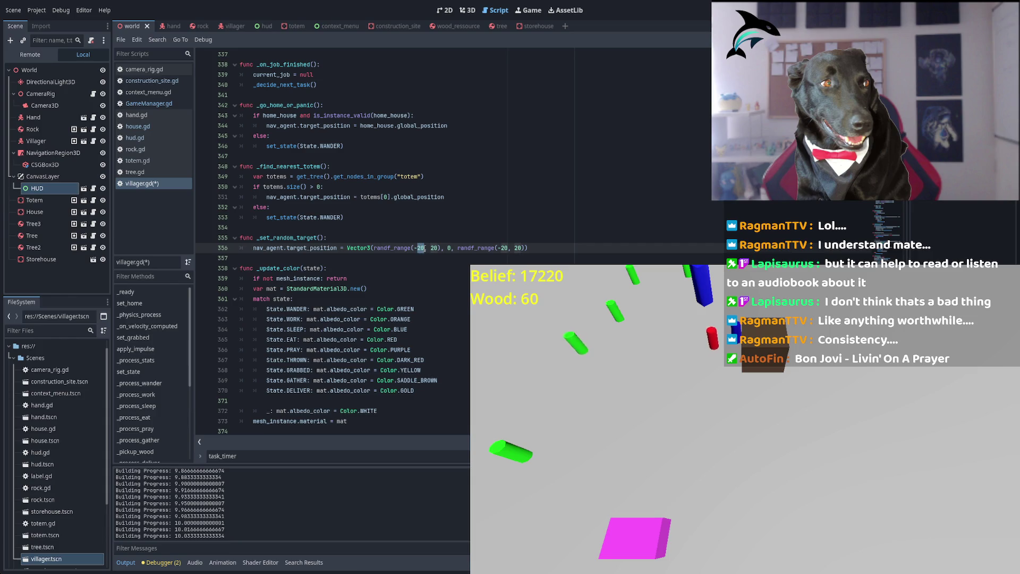
{"action": "type", "text": "250"}
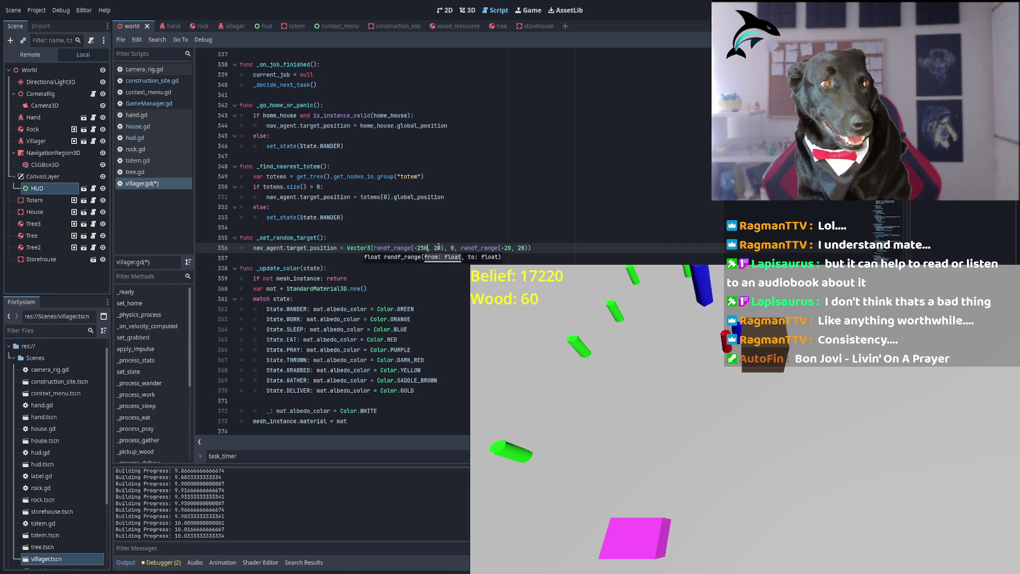
{"action": "double_click", "coordinate": [511, 249]}
{"action": "type", "text": "250, 250"}
Save villager.gd, stop the running game and relaunch it with F5.
{"action": "key", "text": "ctrl+s"}
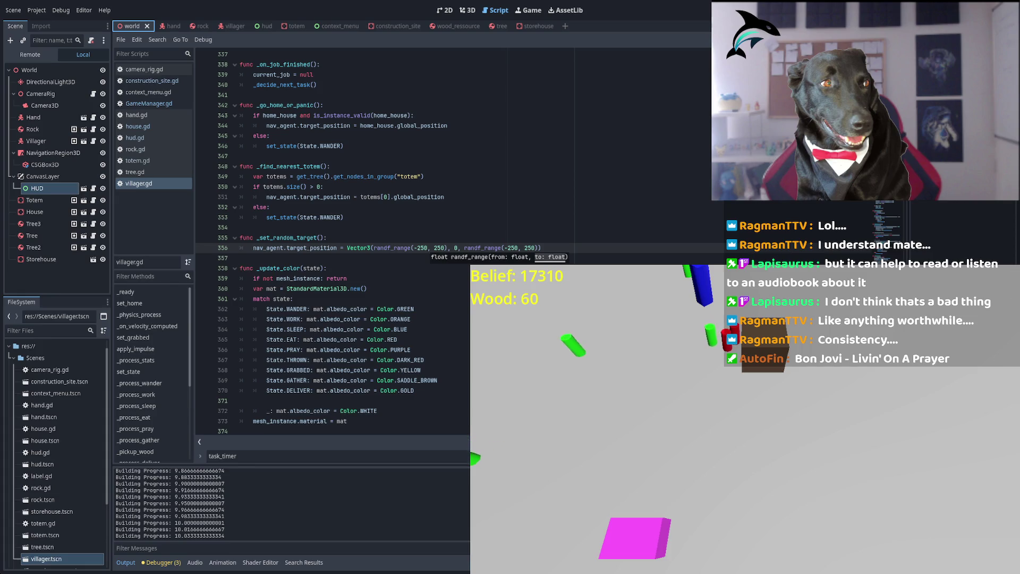
{"action": "key", "text": "F8"}
{"action": "left_click", "coordinate": [410, 289]}
{"action": "key", "text": "F5"}
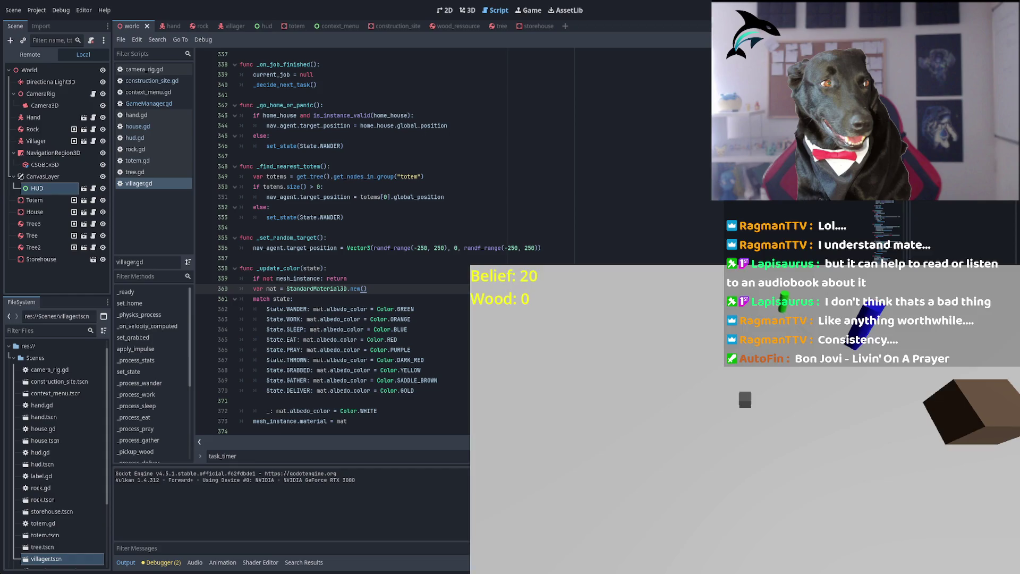
Spawn a rock from the in-game build menu, pan the camera, and move the red rock.
{"action": "right_click", "coordinate": [615, 391]}
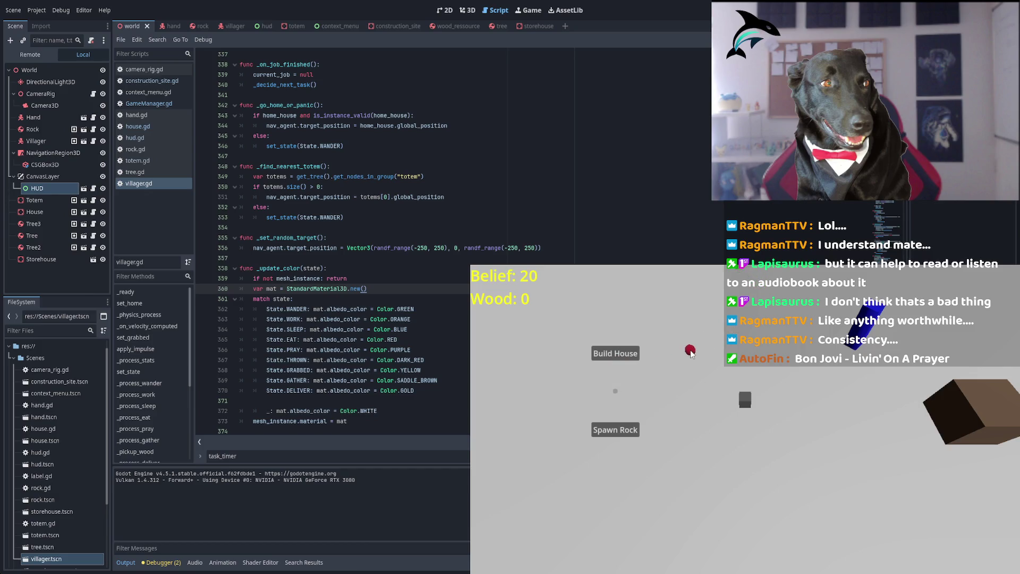
{"action": "left_click", "coordinate": [629, 431]}
{"action": "key", "text": "w"}
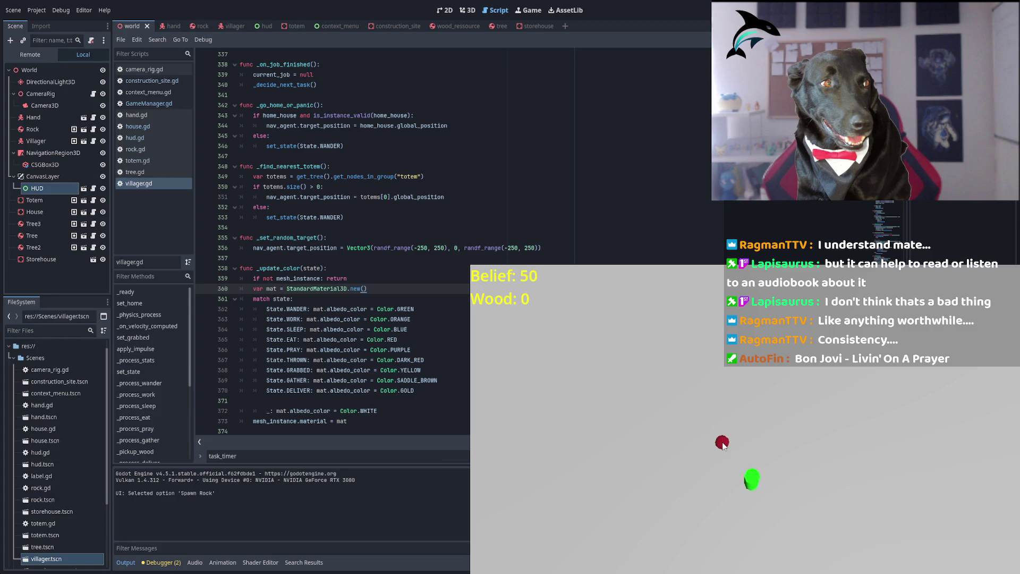
{"action": "left_click_drag", "start_coordinate": [723, 445], "coordinate": [782, 400]}
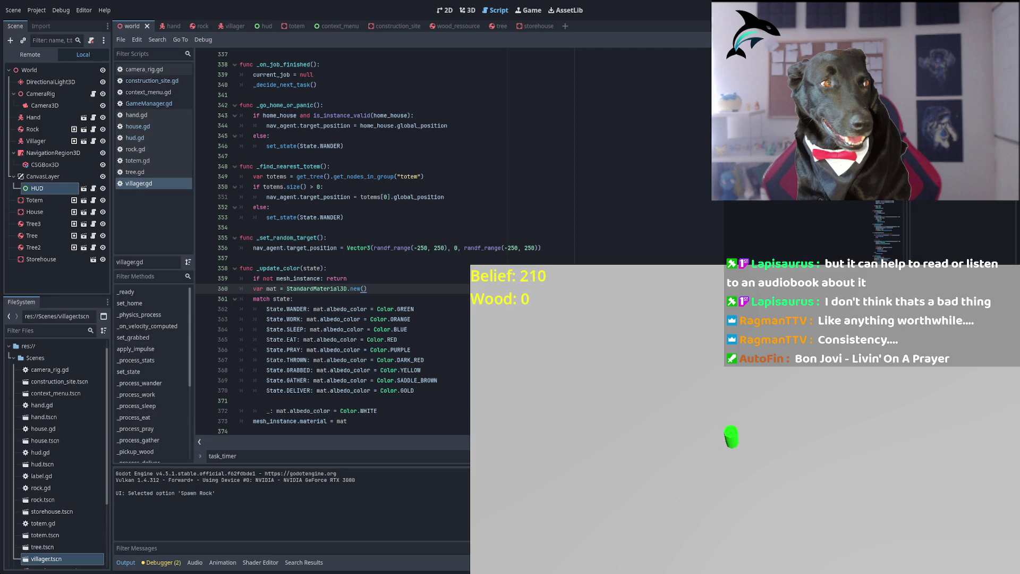
Inspect target_position, randf_range and _set_random_target on lines 355–356.
{"action": "double_click", "coordinate": [312, 247]}
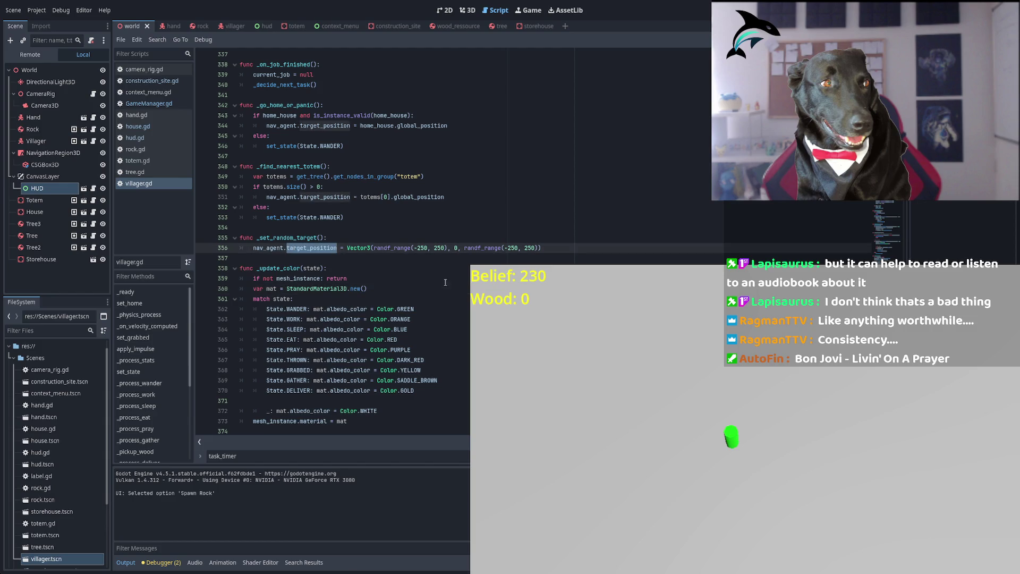
{"action": "double_click", "coordinate": [375, 248]}
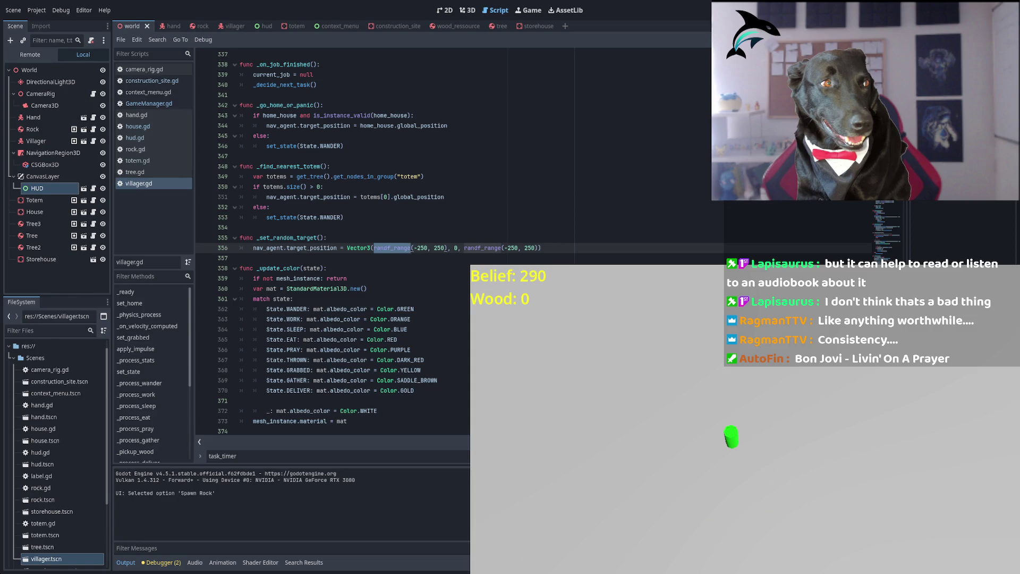
{"action": "double_click", "coordinate": [287, 237]}
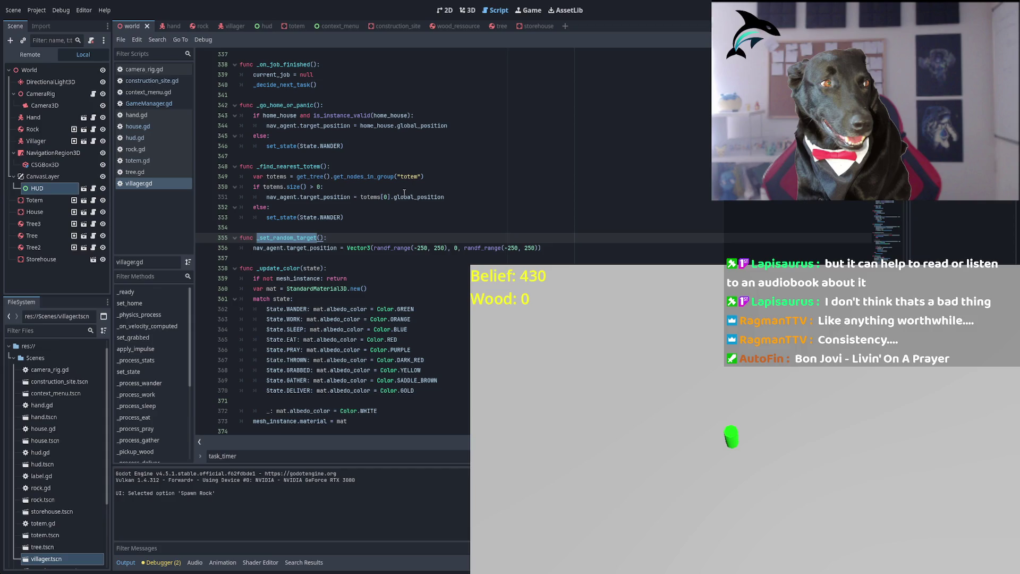
{"action": "scroll", "coordinate": [404, 193], "scroll_direction": "up", "scroll_amount": 6}
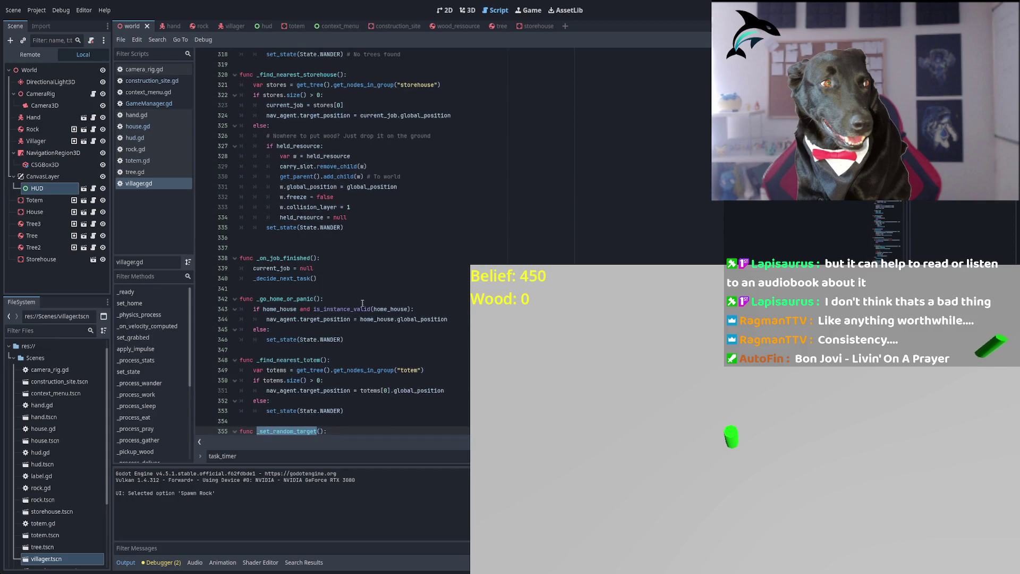
{"action": "double_click", "coordinate": [289, 299]}
{"action": "scroll", "coordinate": [319, 249], "scroll_direction": "up", "scroll_amount": 2}
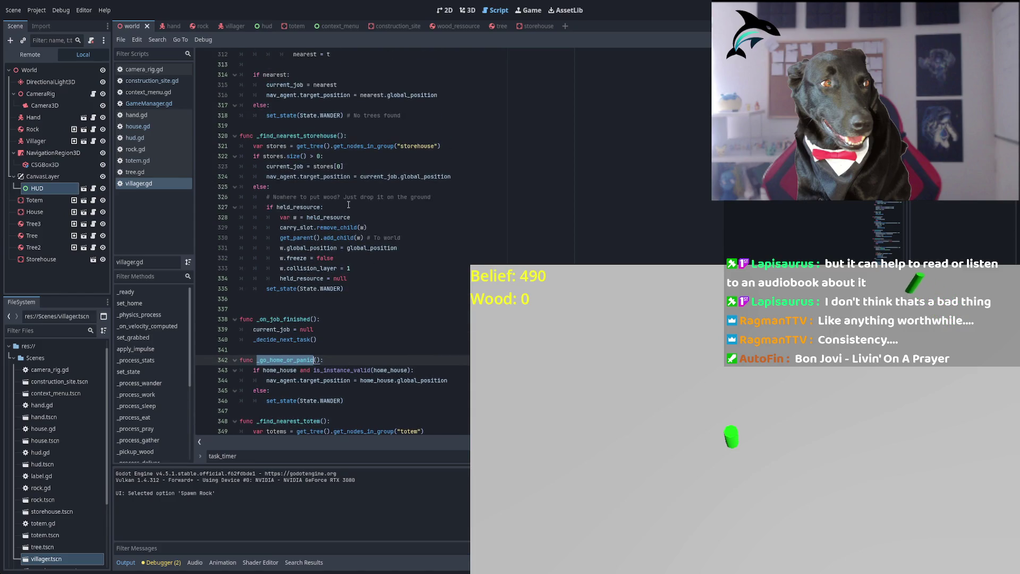
{"action": "scroll", "coordinate": [351, 239], "scroll_direction": "up", "scroll_amount": 9}
{"action": "scroll", "coordinate": [355, 265], "scroll_direction": "up", "scroll_amount": 9}
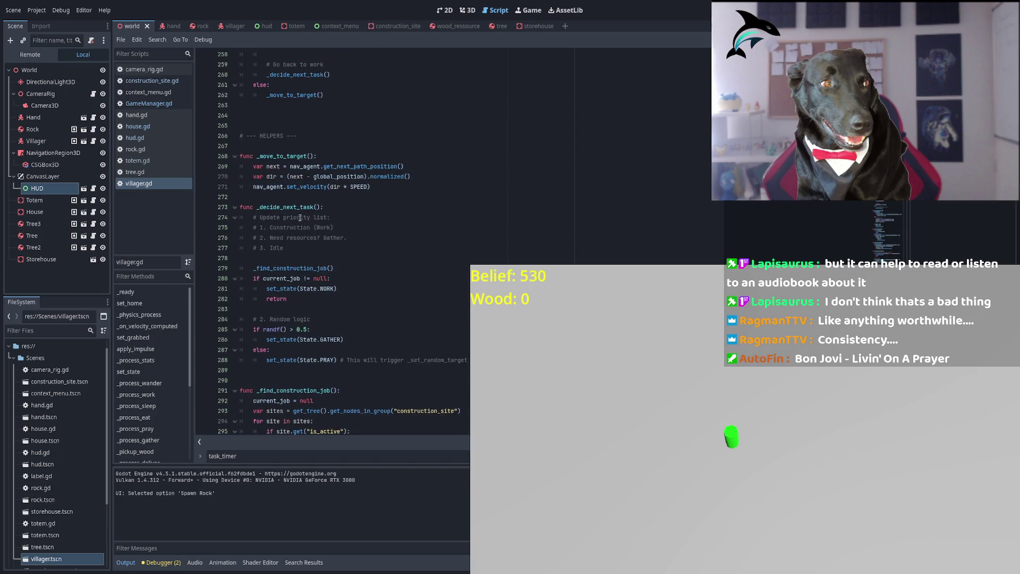
{"action": "double_click", "coordinate": [282, 156]}
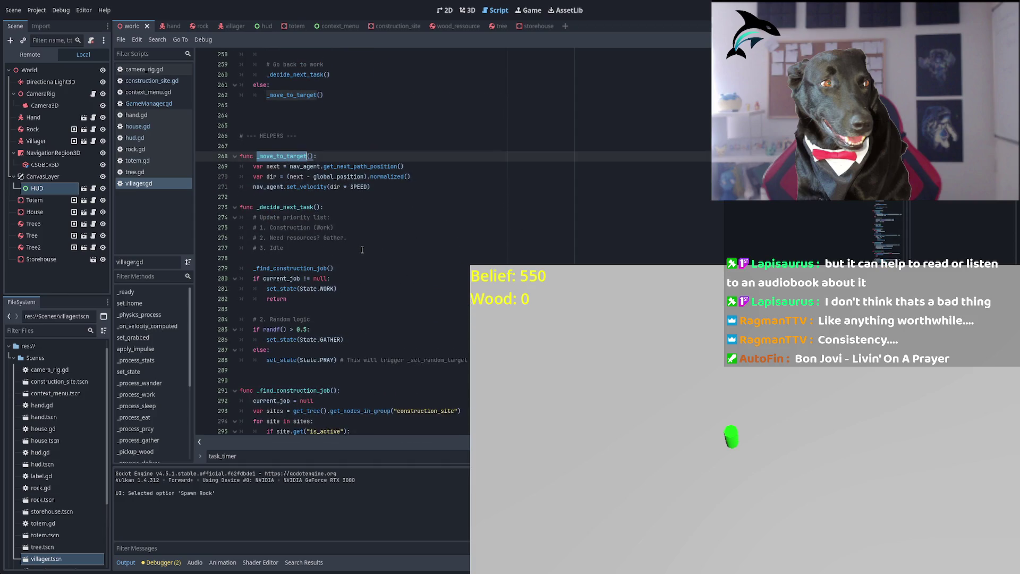
{"action": "triple_click", "coordinate": [275, 167]}
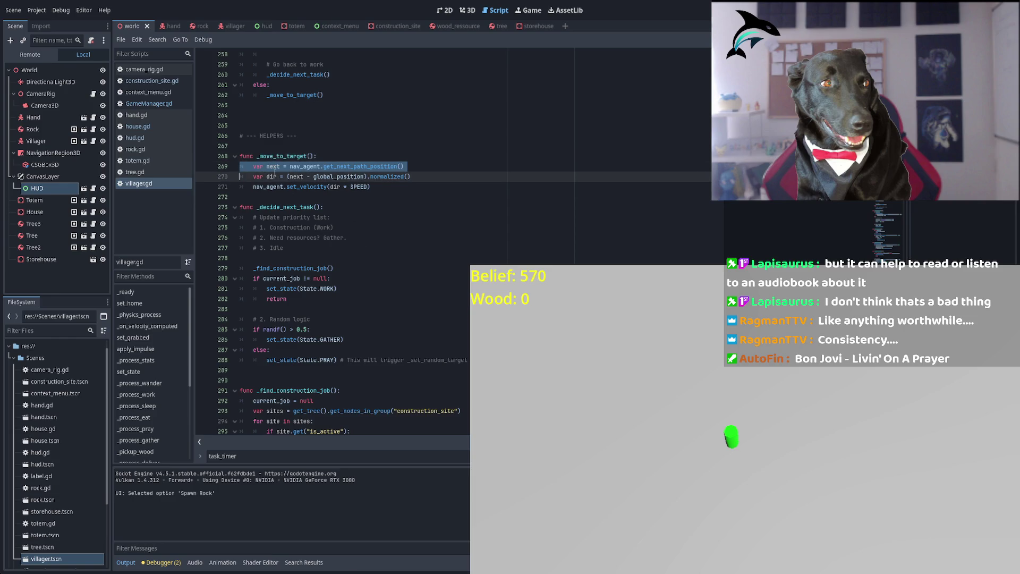
{"action": "triple_click", "coordinate": [271, 176]}
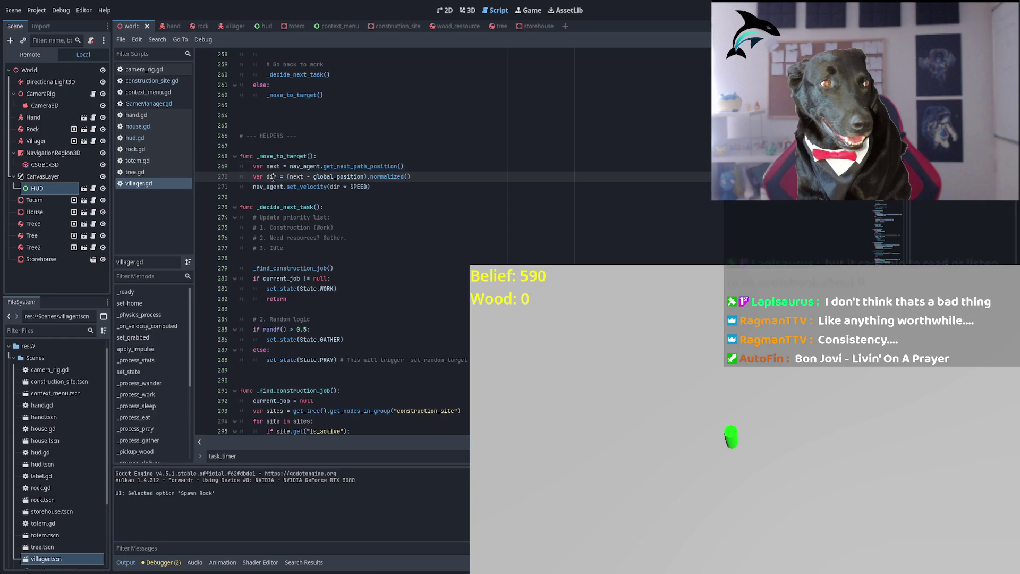
{"action": "triple_click", "coordinate": [312, 187]}
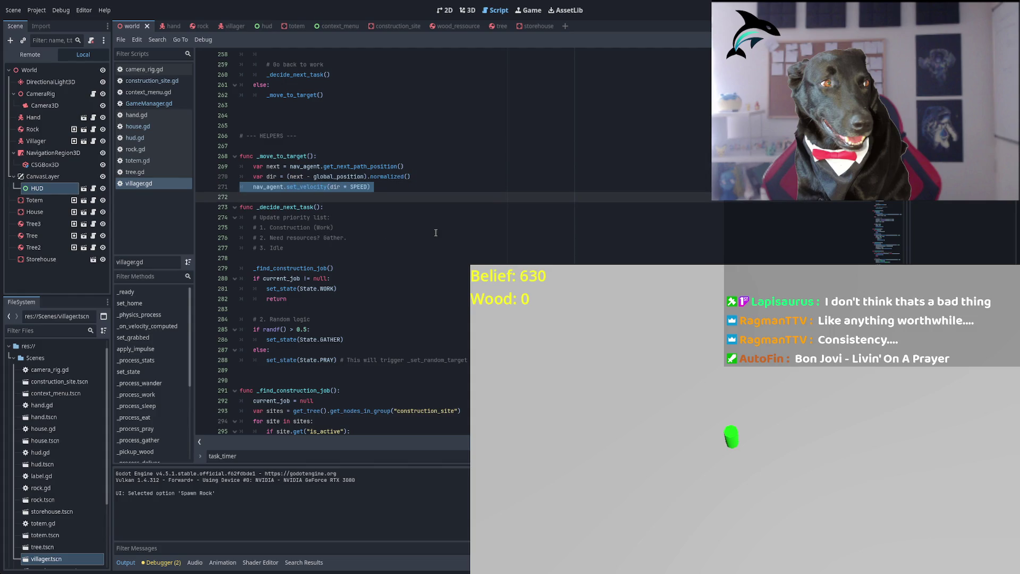
{"action": "scroll", "coordinate": [435, 233], "scroll_direction": "up", "scroll_amount": 4}
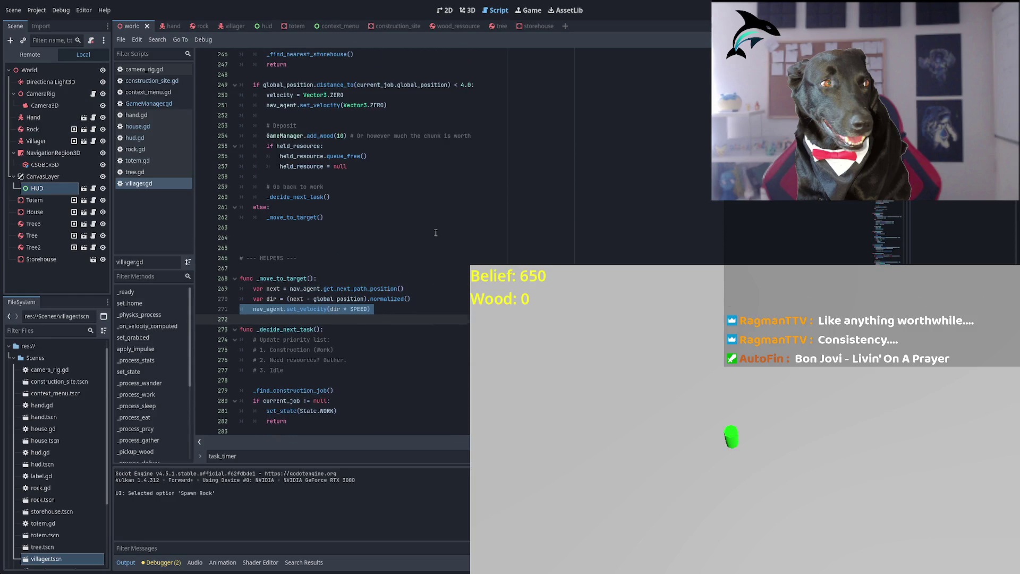
{"action": "double_click", "coordinate": [292, 218]}
{"action": "scroll", "coordinate": [319, 239], "scroll_direction": "up", "scroll_amount": 4}
{"action": "scroll", "coordinate": [401, 265], "scroll_direction": "down", "scroll_amount": 20}
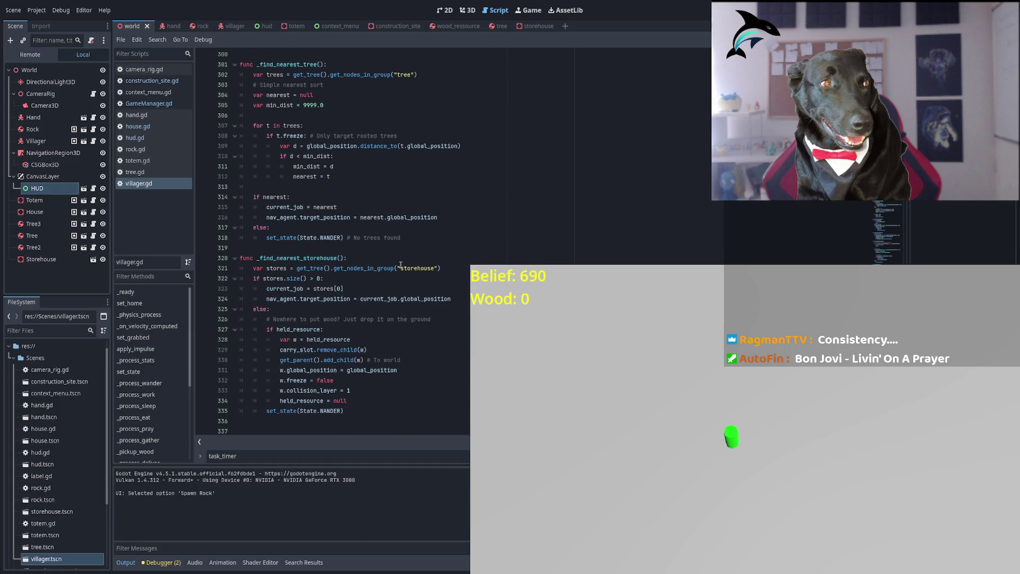
{"action": "scroll", "coordinate": [401, 264], "scroll_direction": "down", "scroll_amount": 5}
{"action": "key", "text": "ctrl+f"}
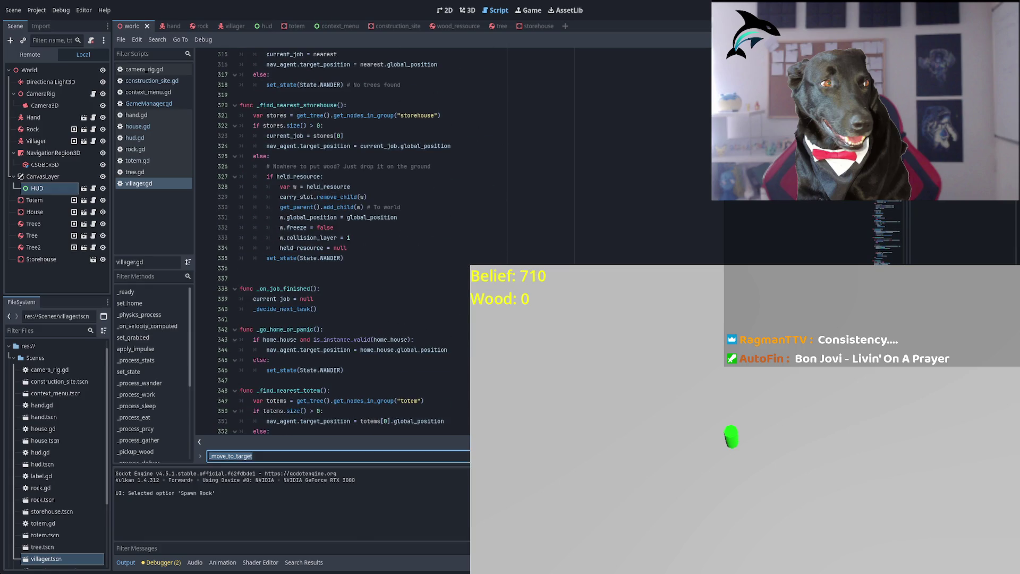
{"action": "key", "text": "Return"}
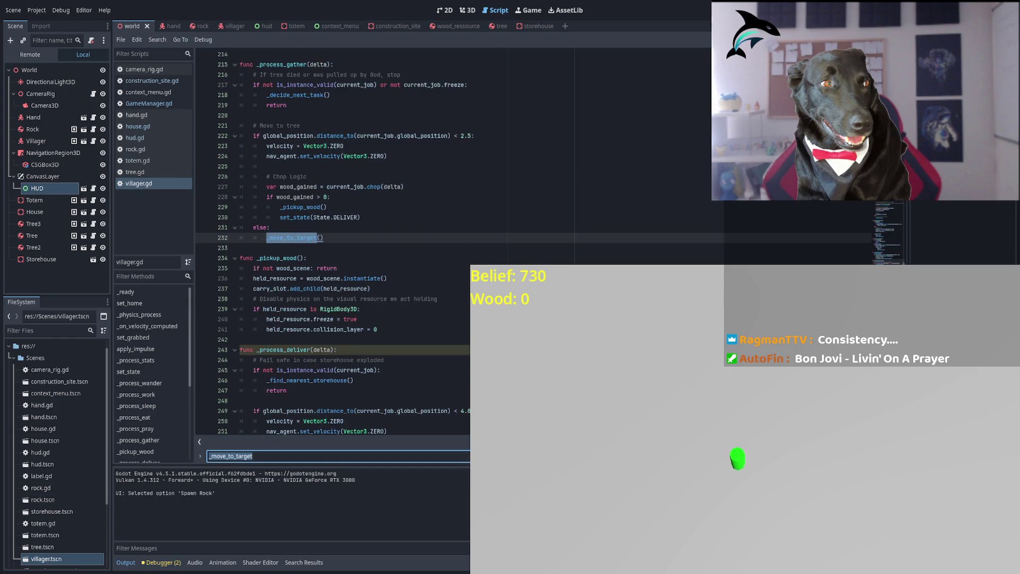
{"action": "key", "text": "shift+Return"}
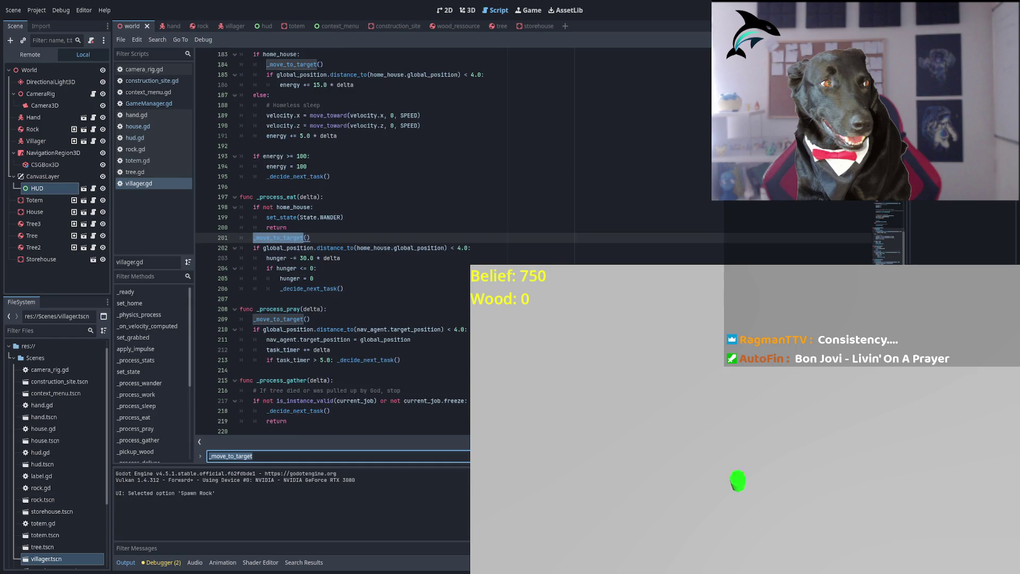
{"action": "key", "text": "shift+Return"}
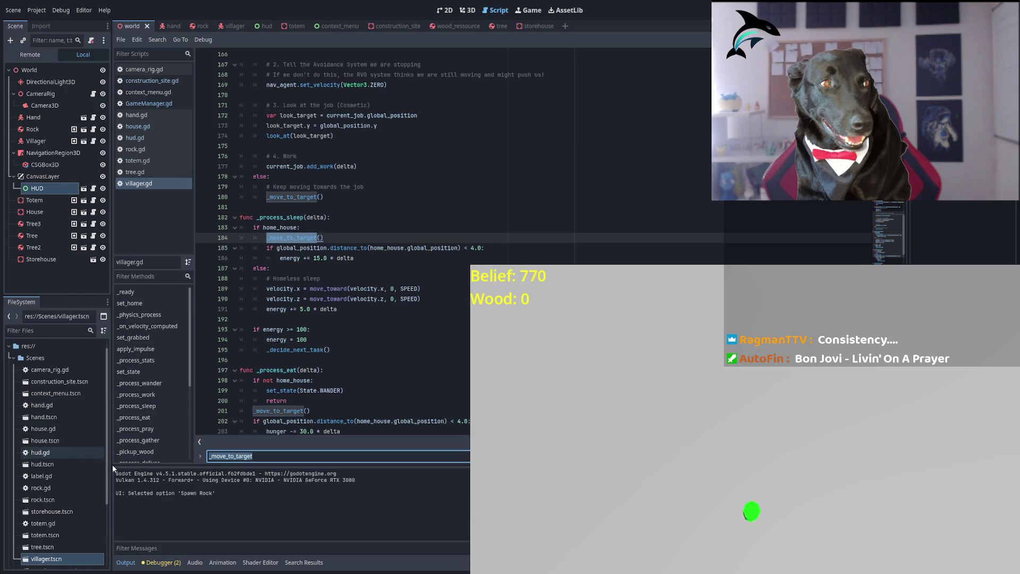
{"action": "left_click", "coordinate": [208, 457]}
{"action": "type", "text": "func"}
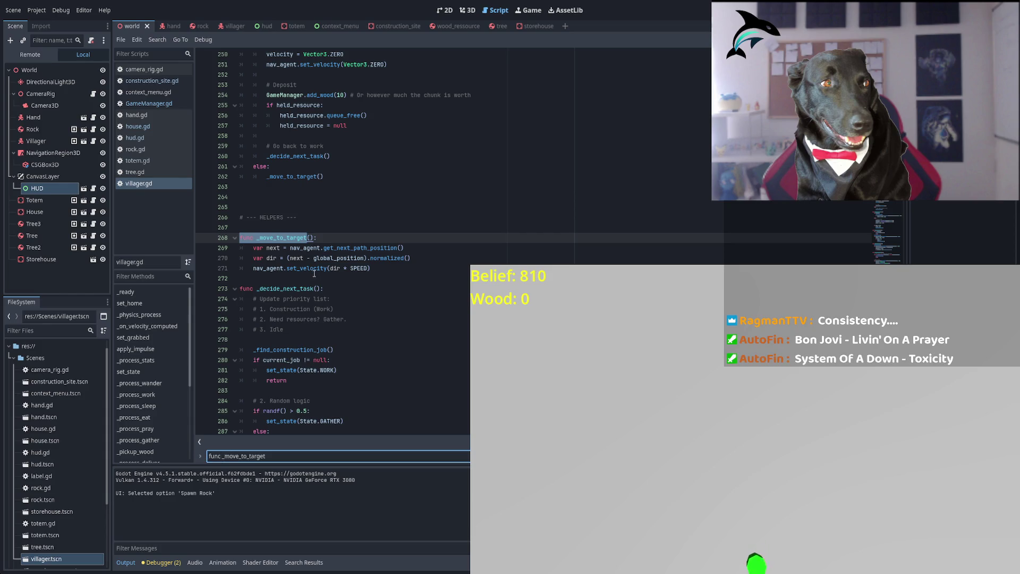
{"action": "triple_click", "coordinate": [365, 247]}
{"action": "left_click_drag", "start_coordinate": [371, 269], "coordinate": [241, 249]}
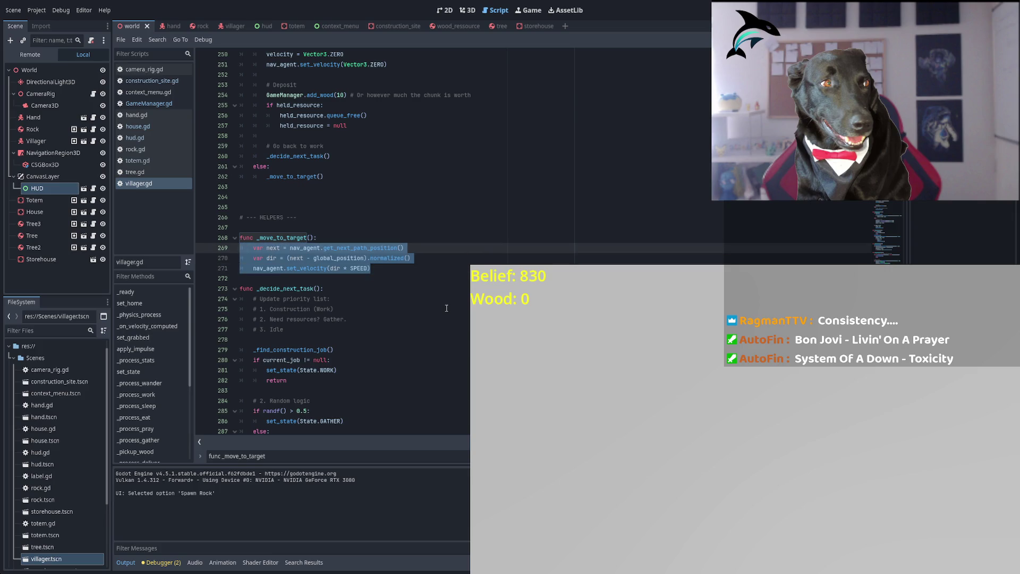
{"action": "scroll", "coordinate": [435, 335], "scroll_direction": "down", "scroll_amount": 1}
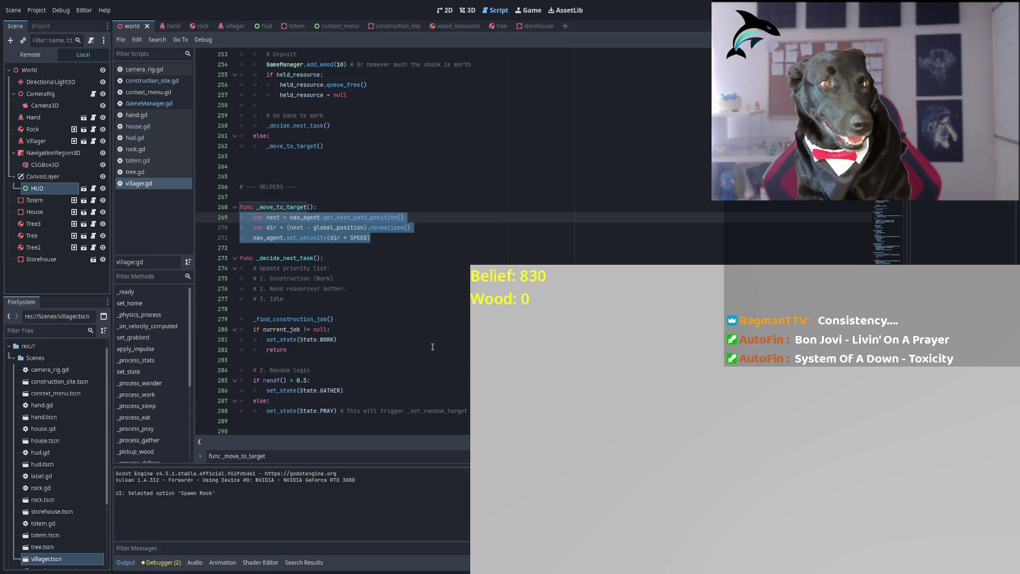
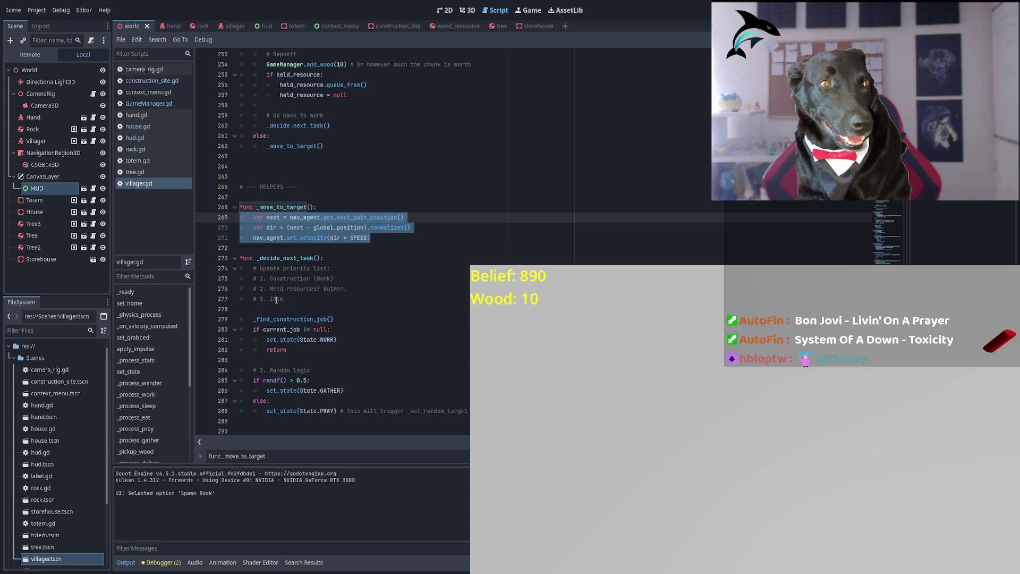
Review the WORK, GATHER and PRAY state names in the state checks around lines 281-288.
{"action": "scroll", "coordinate": [329, 342], "scroll_direction": "down", "scroll_amount": 3}
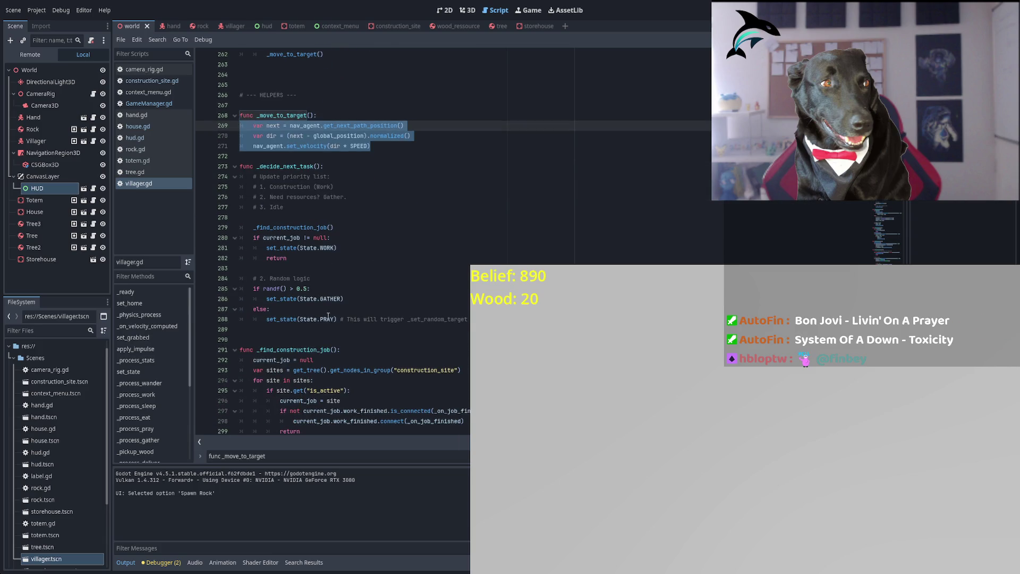
{"action": "double_click", "coordinate": [328, 318]}
{"action": "double_click", "coordinate": [329, 299]}
{"action": "double_click", "coordinate": [328, 247]}
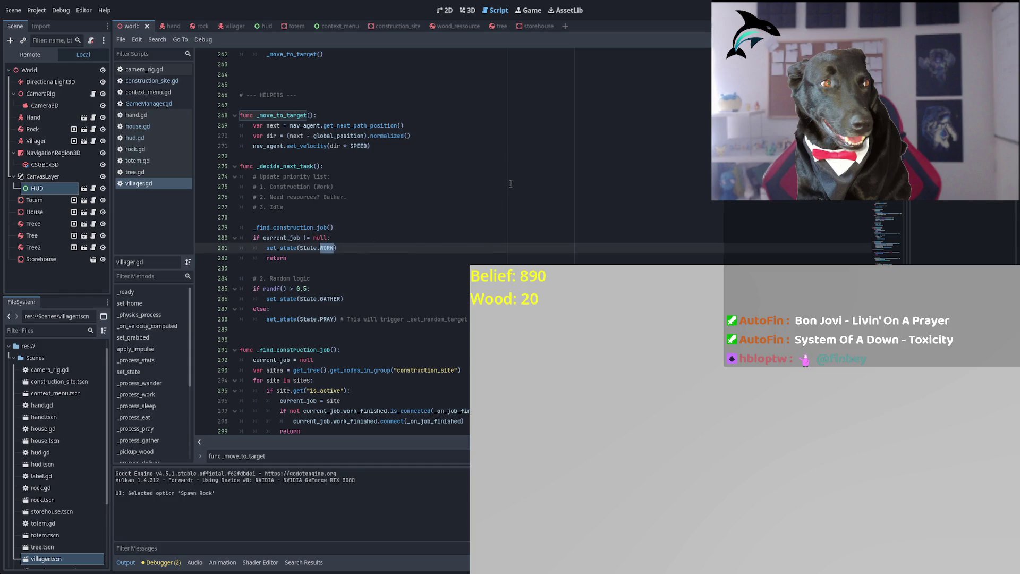
{"action": "double_click", "coordinate": [330, 299]}
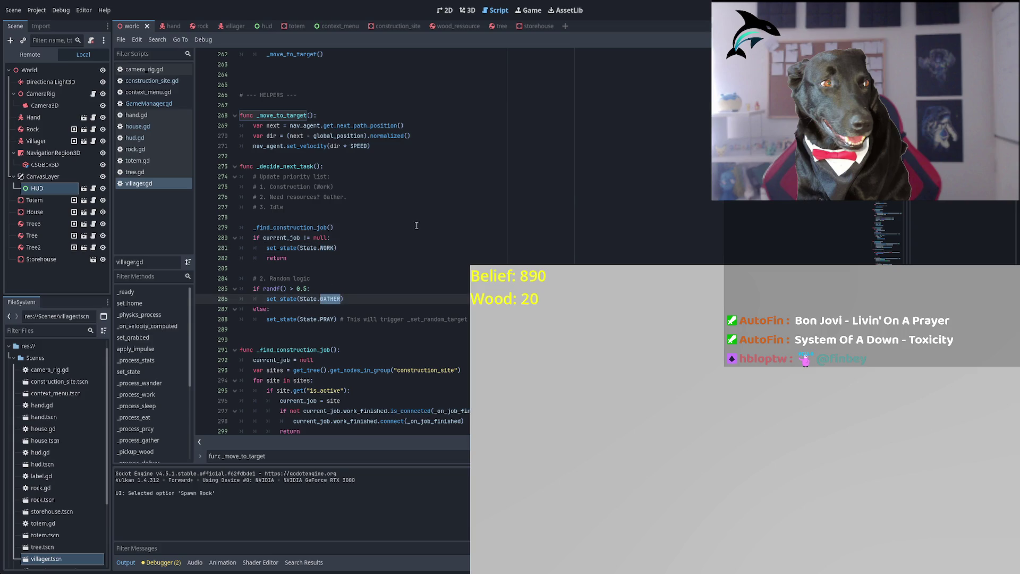
{"action": "double_click", "coordinate": [328, 318]}
{"action": "scroll", "coordinate": [342, 297], "scroll_direction": "up", "scroll_amount": 2}
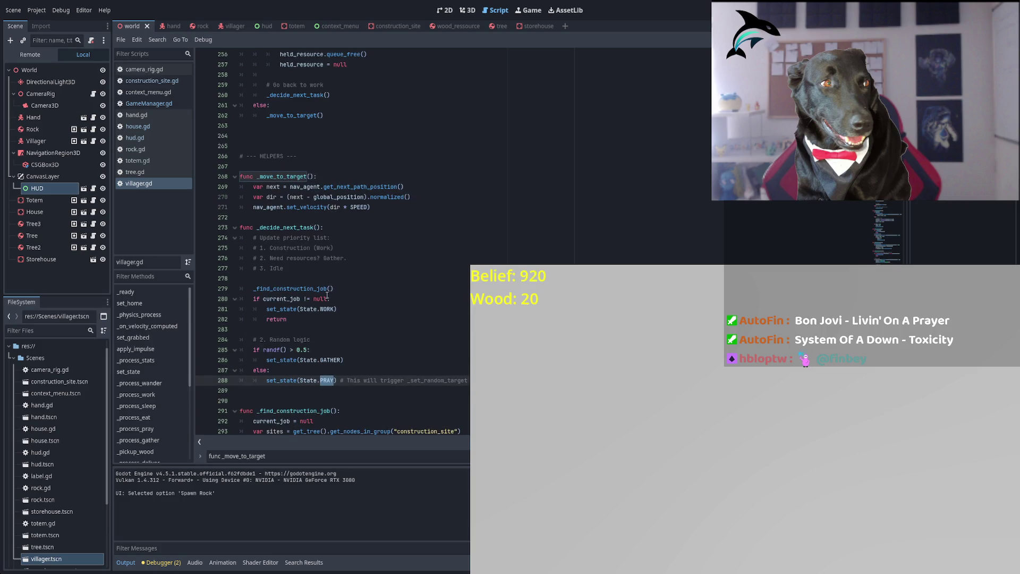
{"action": "scroll", "coordinate": [326, 293], "scroll_direction": "up", "scroll_amount": 13}
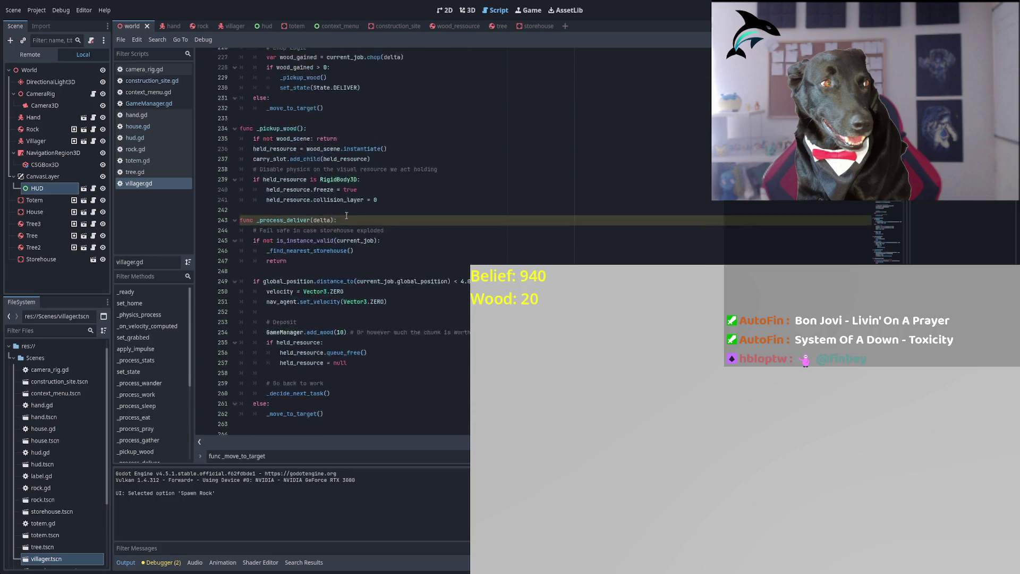
{"action": "scroll", "coordinate": [372, 206], "scroll_direction": "down", "scroll_amount": 13}
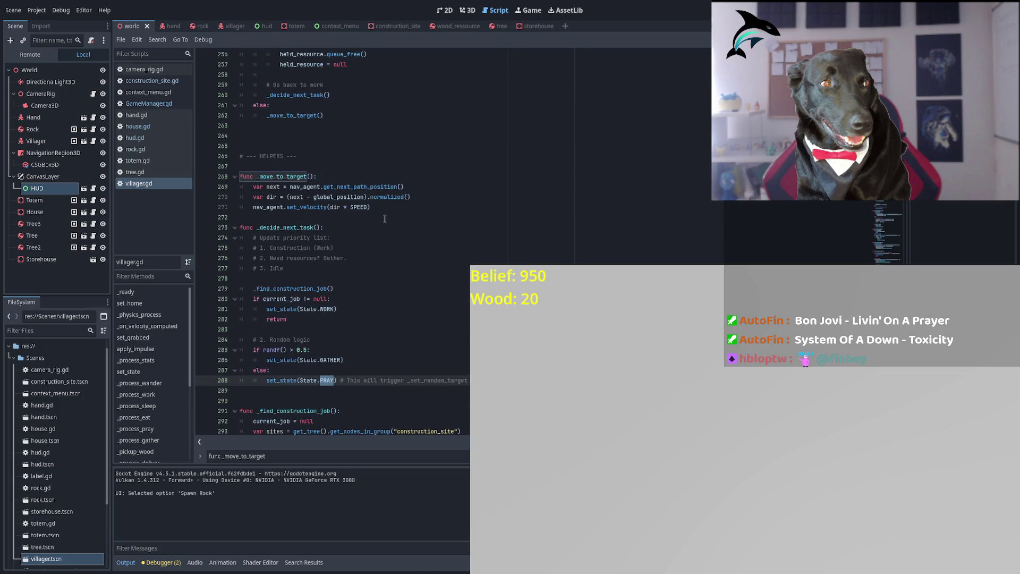
{"action": "scroll", "coordinate": [335, 295], "scroll_direction": "down", "scroll_amount": 1}
{"action": "left_click", "coordinate": [274, 313]}
{"action": "double_click", "coordinate": [330, 330]}
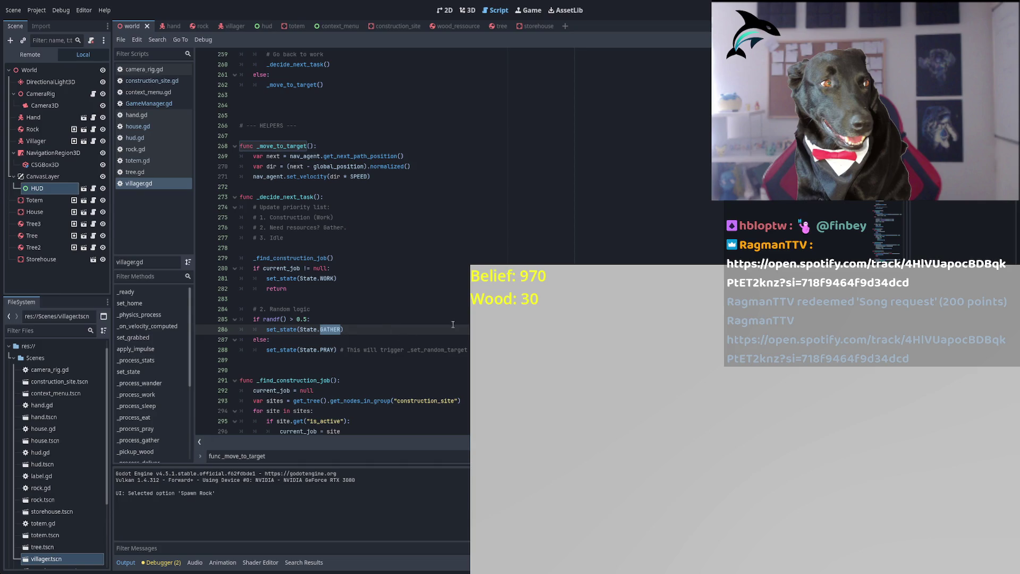
Search for GATHER, reach its line 74 call, and jump to the _process_gather definition.
{"action": "key", "text": "ctrl+f"}
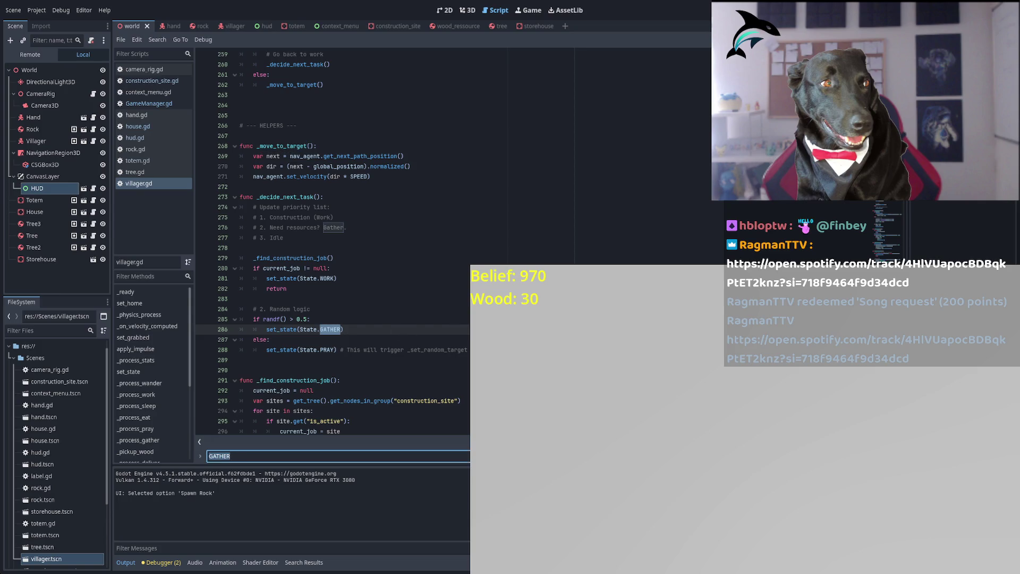
{"action": "key", "text": "Return"}
{"action": "key", "text": "Return"}
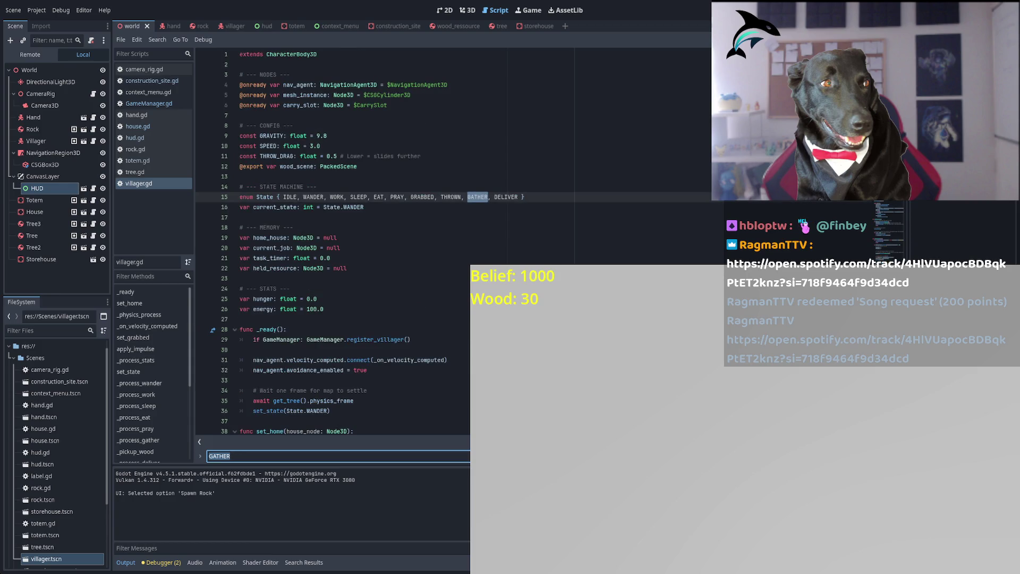
{"action": "key", "text": "Return"}
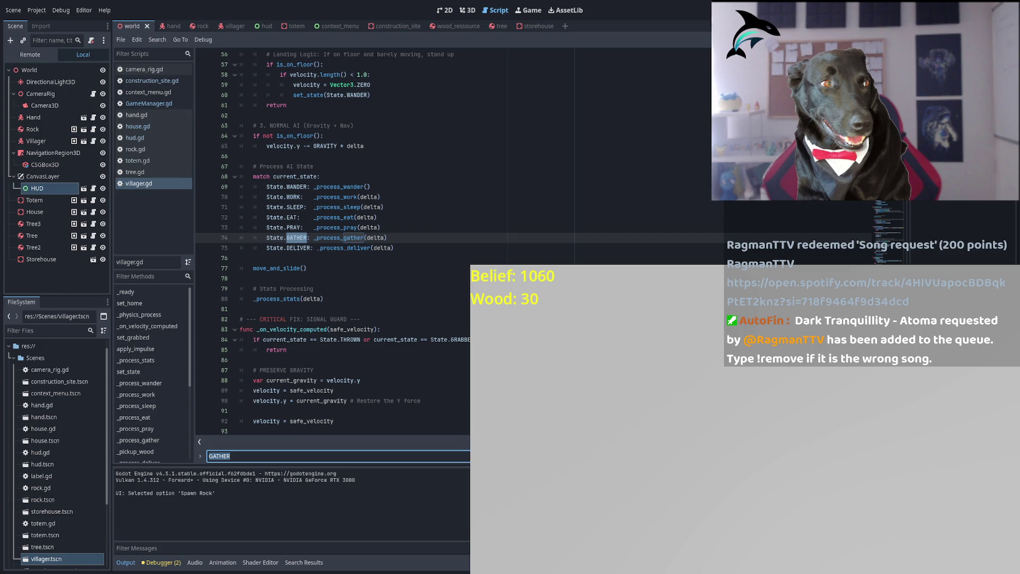
{"action": "double_click", "coordinate": [340, 237]}
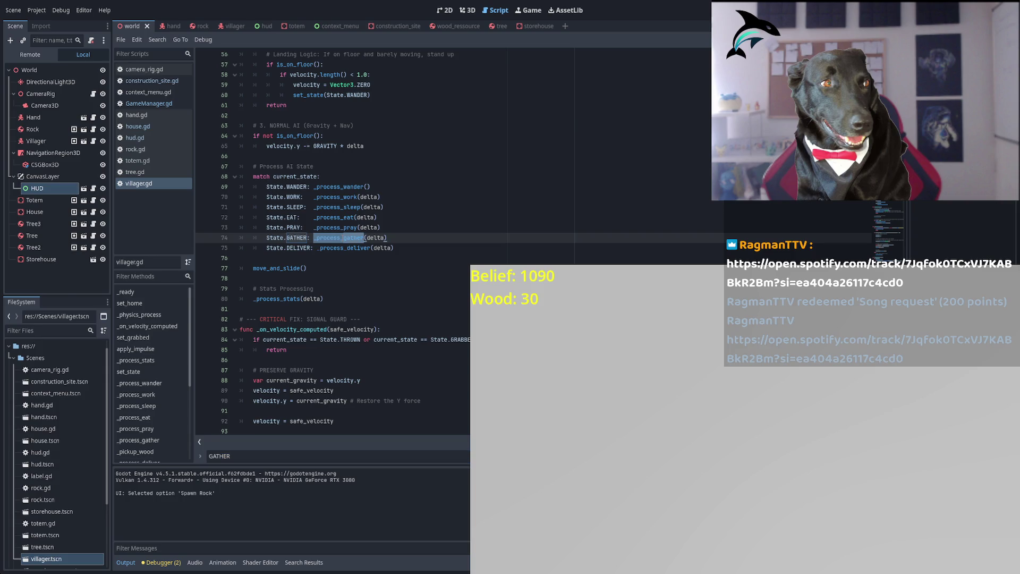
{"action": "key", "text": "ctrl+f"}
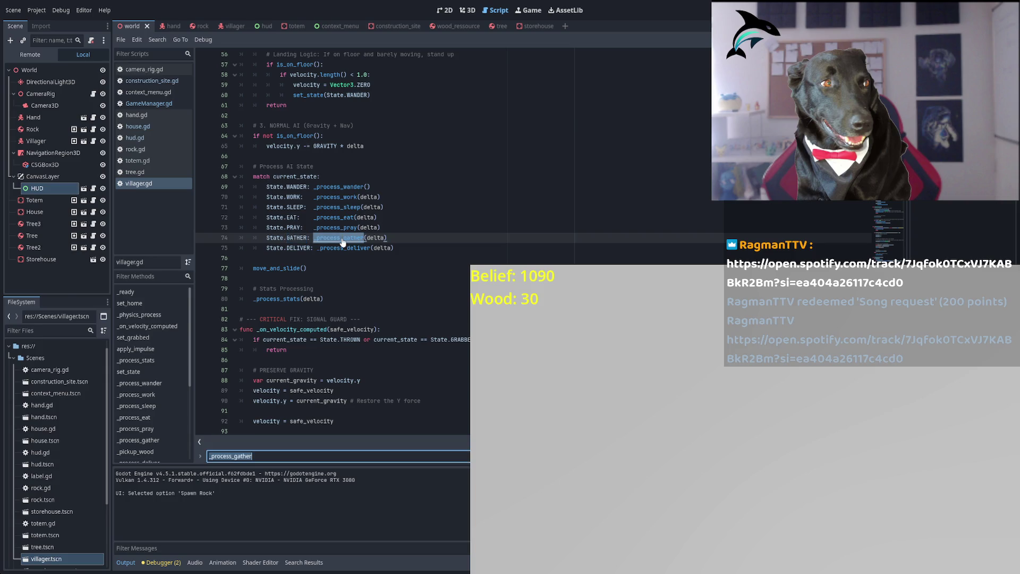
{"action": "key", "text": "Return"}
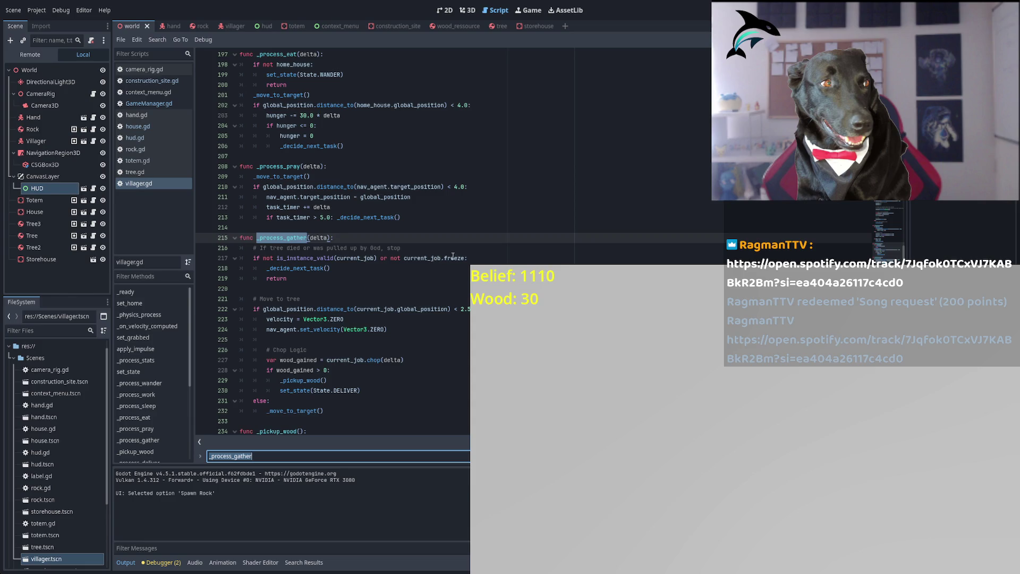
Inspect _process_pray's _decide_next_task call, is_instance_valid check and distance_to check.
{"action": "double_click", "coordinate": [298, 268]}
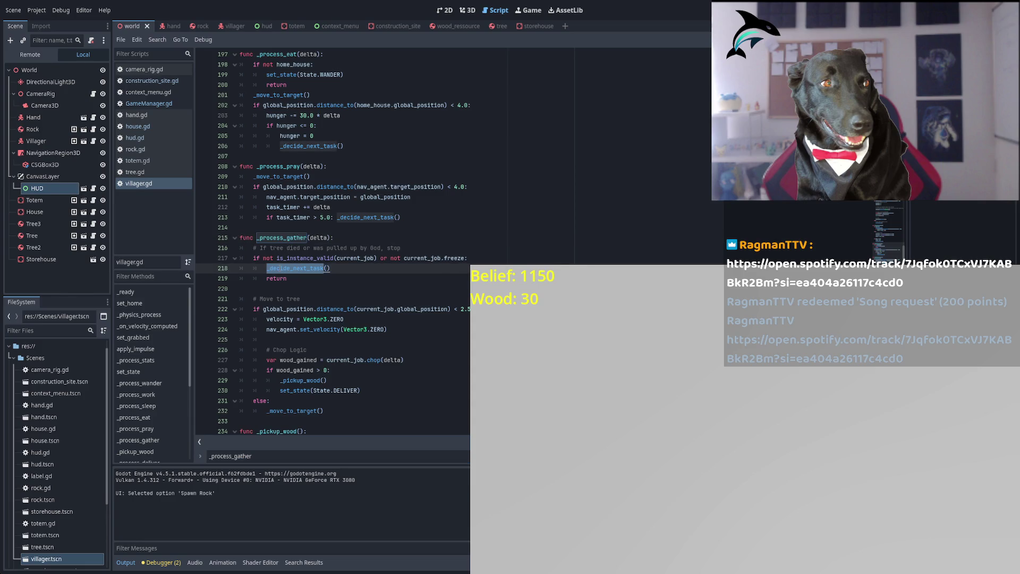
{"action": "left_click", "coordinate": [279, 268]}
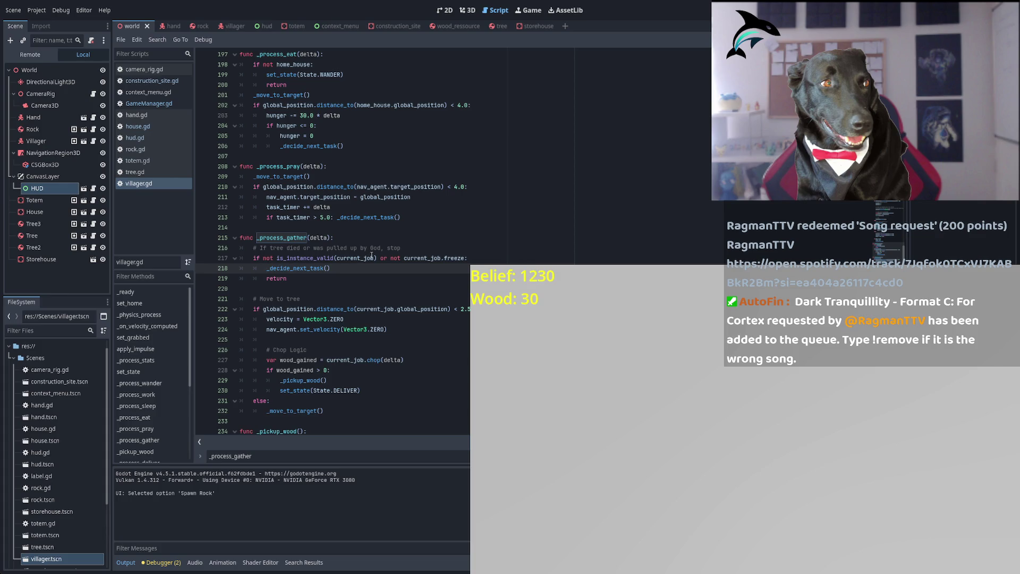
{"action": "double_click", "coordinate": [317, 257]}
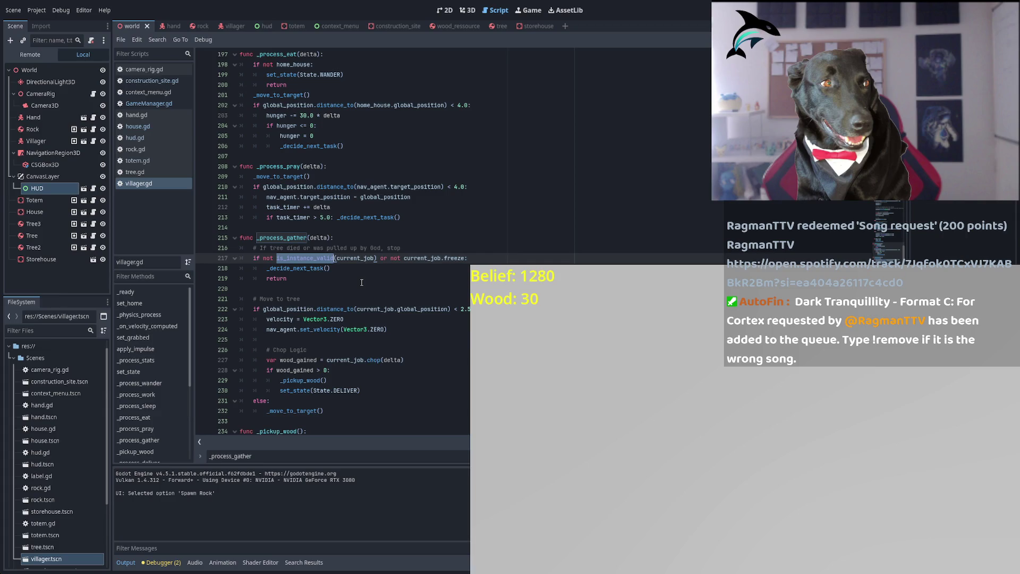
{"action": "left_click", "coordinate": [318, 185]}
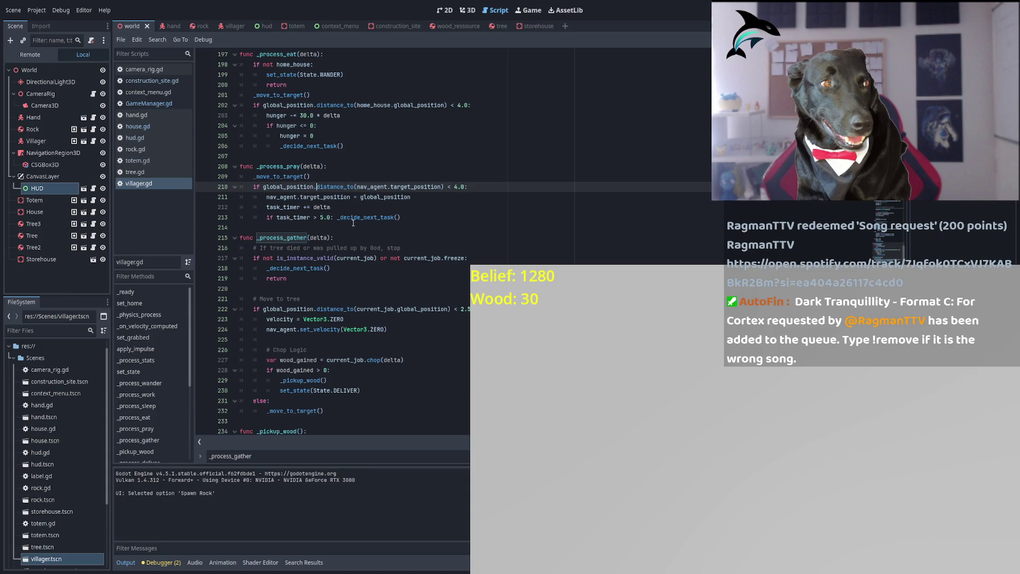
{"action": "double_click", "coordinate": [293, 187]}
{"action": "left_click_drag", "start_coordinate": [318, 187], "coordinate": [354, 187]}
{"action": "left_click_drag", "start_coordinate": [254, 187], "coordinate": [486, 190]}
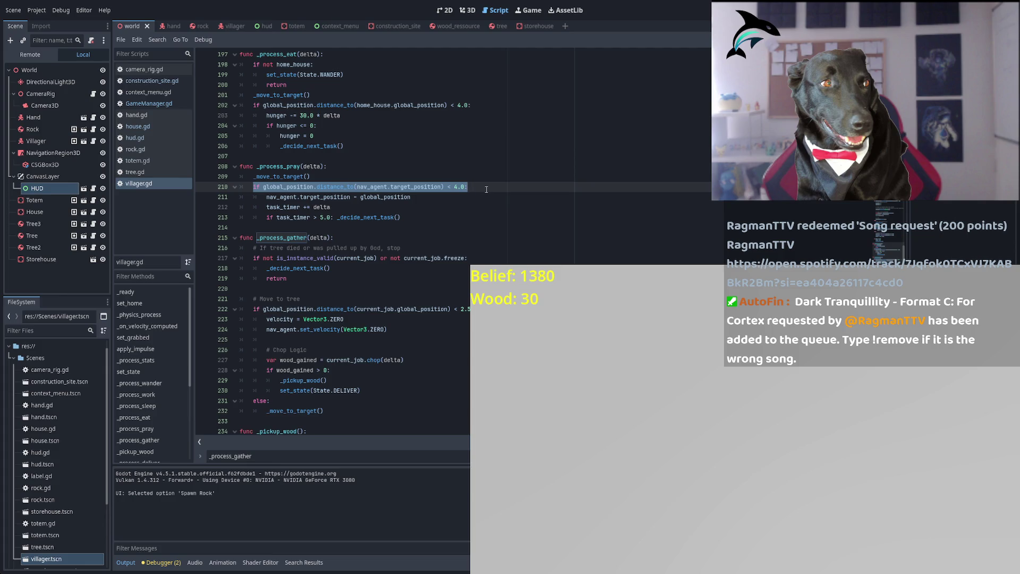
{"action": "key", "text": "shift+Down"}
{"action": "key", "text": "shift+Down"}
{"action": "key", "text": "shift+Down"}
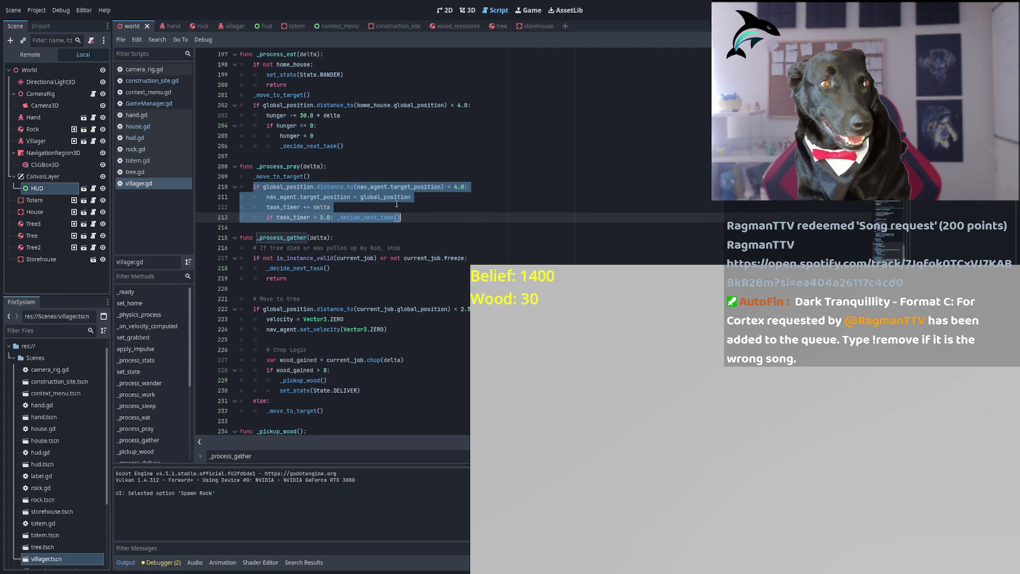
{"action": "scroll", "coordinate": [396, 204], "scroll_direction": "up", "scroll_amount": 15}
{"action": "left_click", "coordinate": [395, 196]}
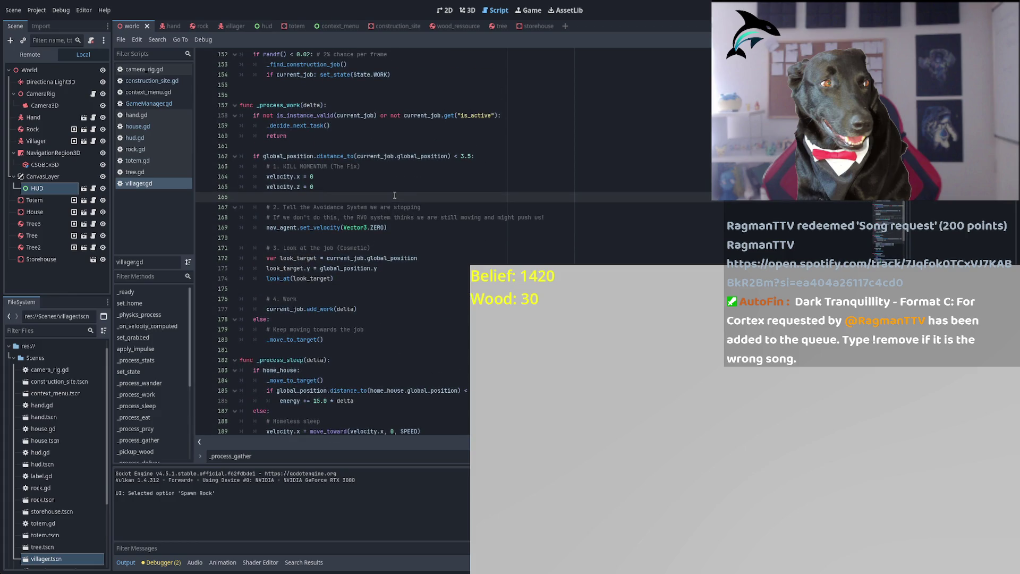
Change the script search term to 'func _wander'.
{"action": "key", "text": "ctrl+f"}
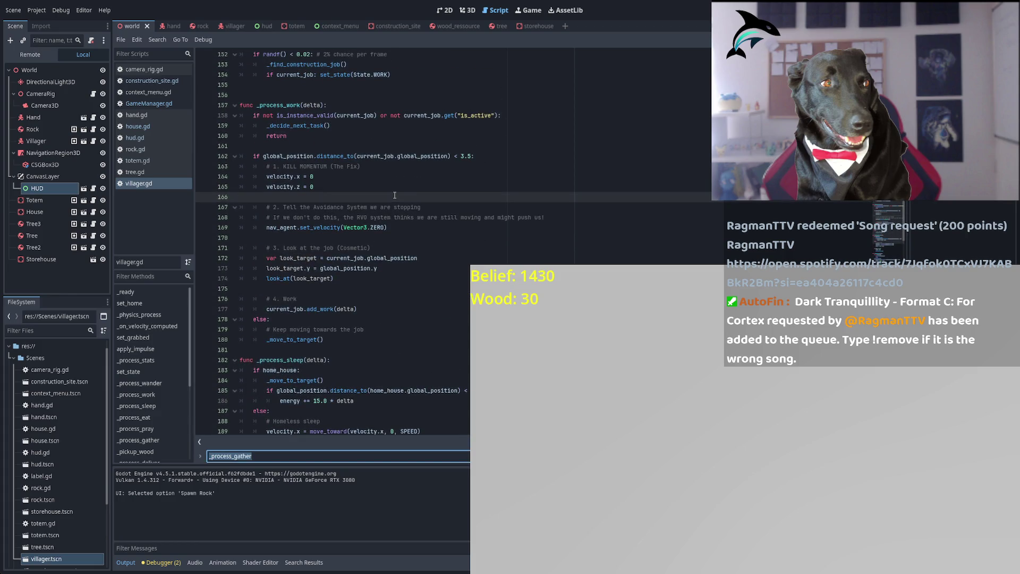
{"action": "type", "text": "fund want"}
{"action": "type", "text": "er"}
{"action": "key", "text": "BackSpace"}
{"action": "key", "text": "BackSpace"}
{"action": "key", "text": "ctrl+a"}
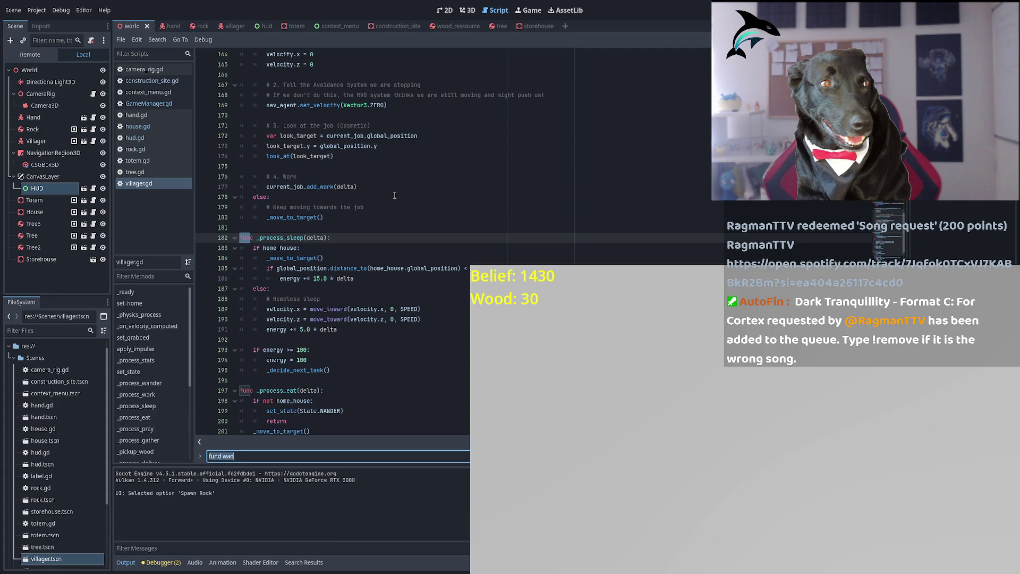
{"action": "type", "text": "func wander"}
{"action": "key", "text": "ctrl+Left"}
{"action": "type", "text": "_"}
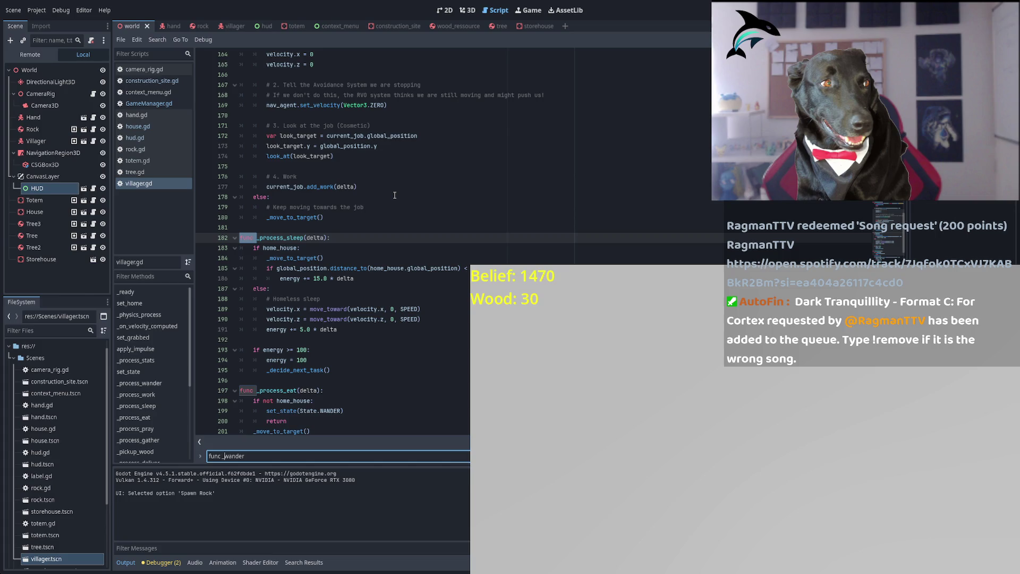
Review _process_wander's is_navigation_finished, _decide_next_task and set_velocity ZERO calls.
{"action": "scroll", "coordinate": [382, 200], "scroll_direction": "up", "scroll_amount": 7}
{"action": "left_click", "coordinate": [281, 200]}
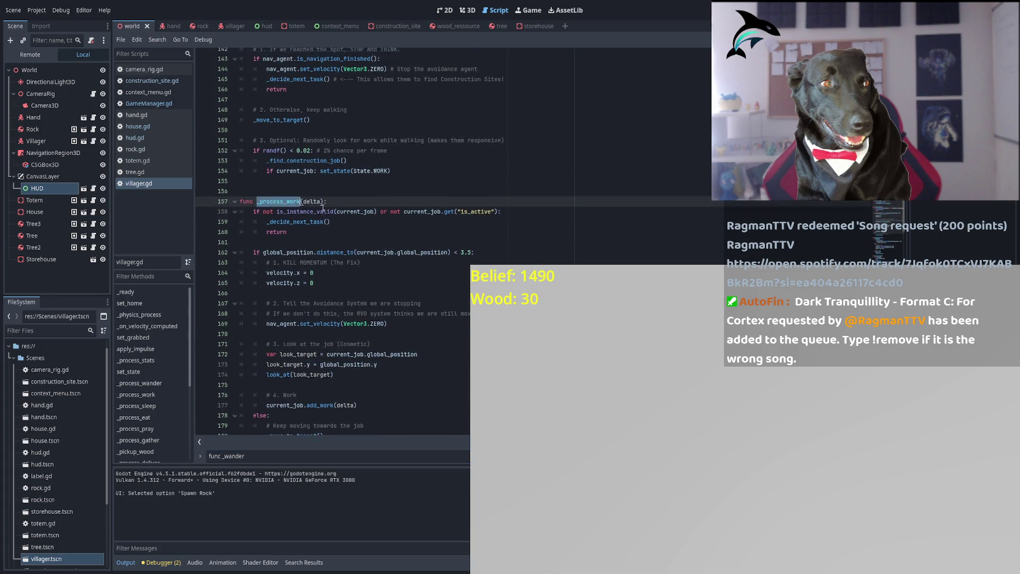
{"action": "scroll", "coordinate": [281, 239], "scroll_direction": "up", "scroll_amount": 8}
{"action": "left_click", "coordinate": [280, 280]}
{"action": "double_click", "coordinate": [281, 279]}
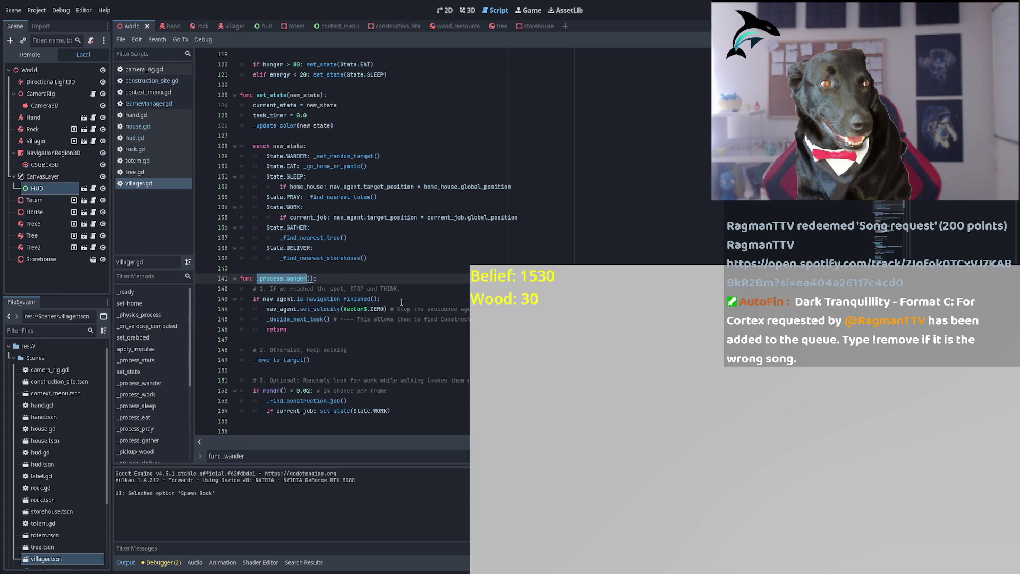
{"action": "double_click", "coordinate": [339, 300]}
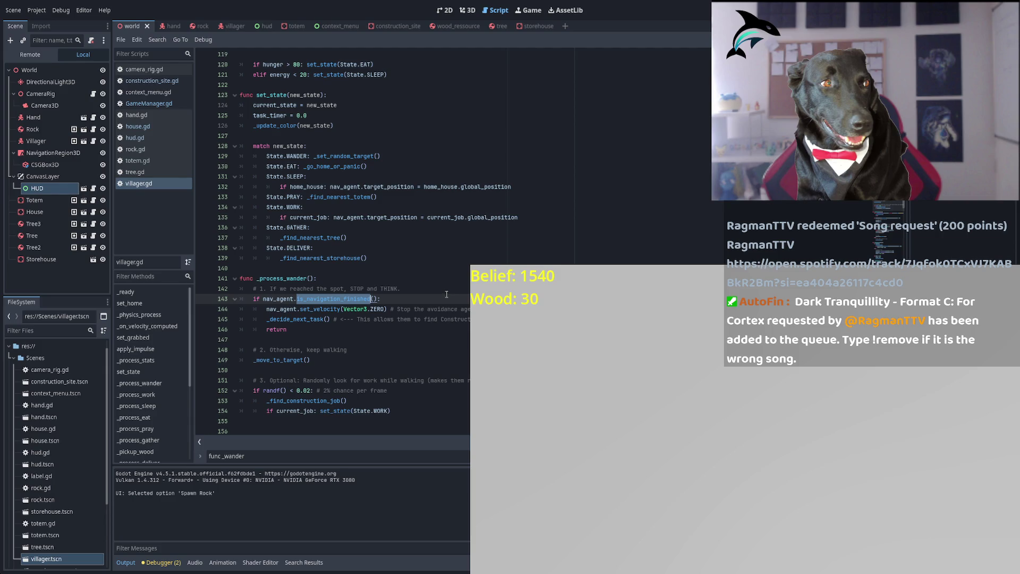
{"action": "double_click", "coordinate": [297, 321]}
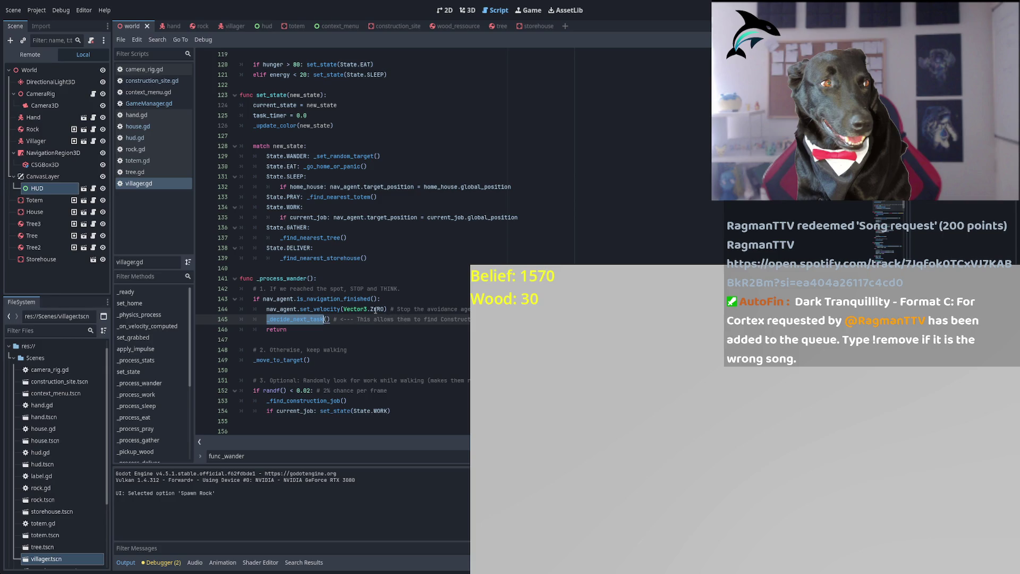
{"action": "left_click", "coordinate": [336, 310]}
{"action": "double_click", "coordinate": [327, 309]}
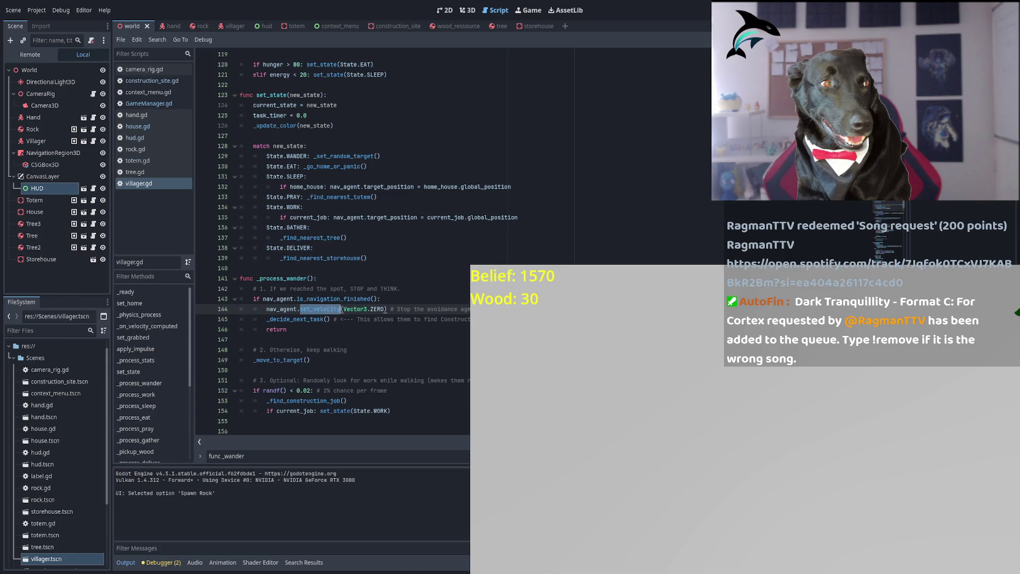
{"action": "double_click", "coordinate": [378, 308]}
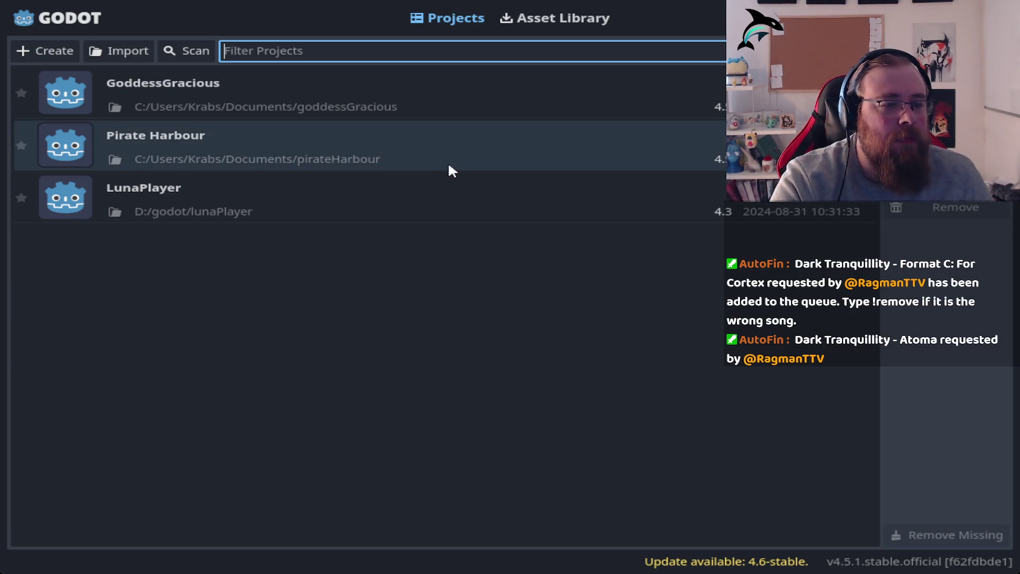
Reopen the game project from the Project Manager and start a script search.
{"action": "double_click", "coordinate": [405, 96]}
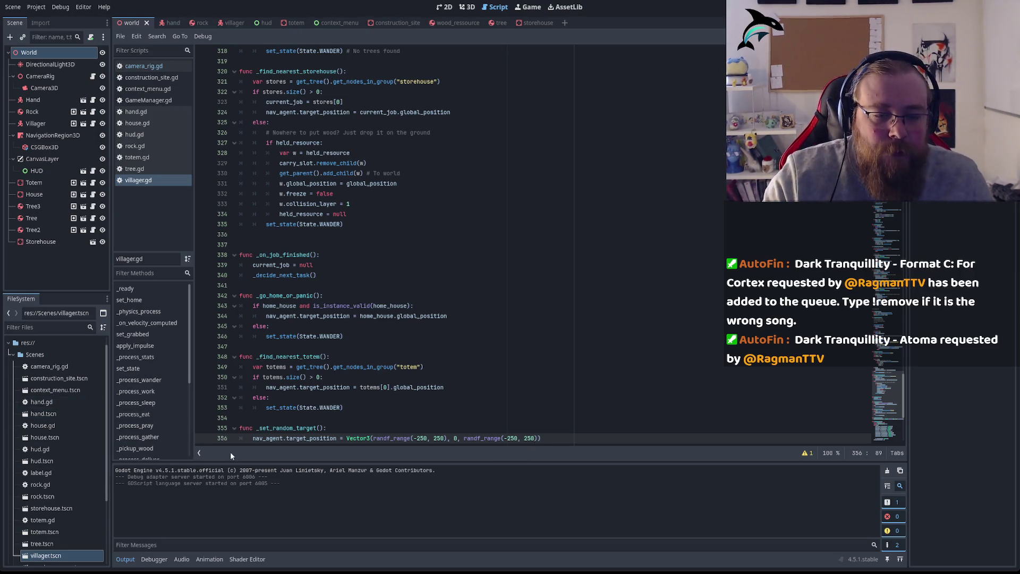
{"action": "key", "text": "ctrl+f"}
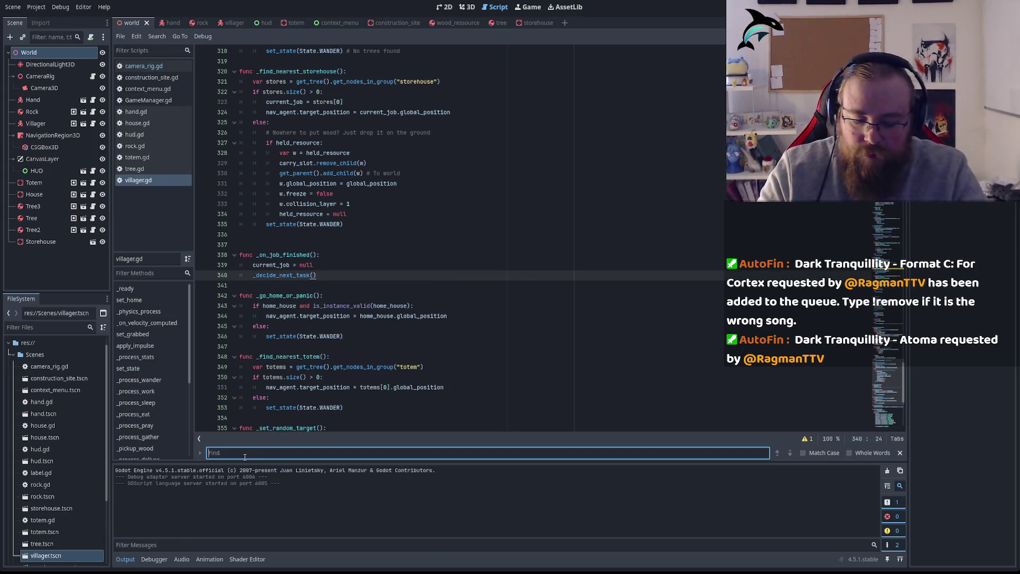
Find _process_wander, look up is_navigation_finished's documentation, then return to villager.gd line 143.
{"action": "type", "text": "_wander"}
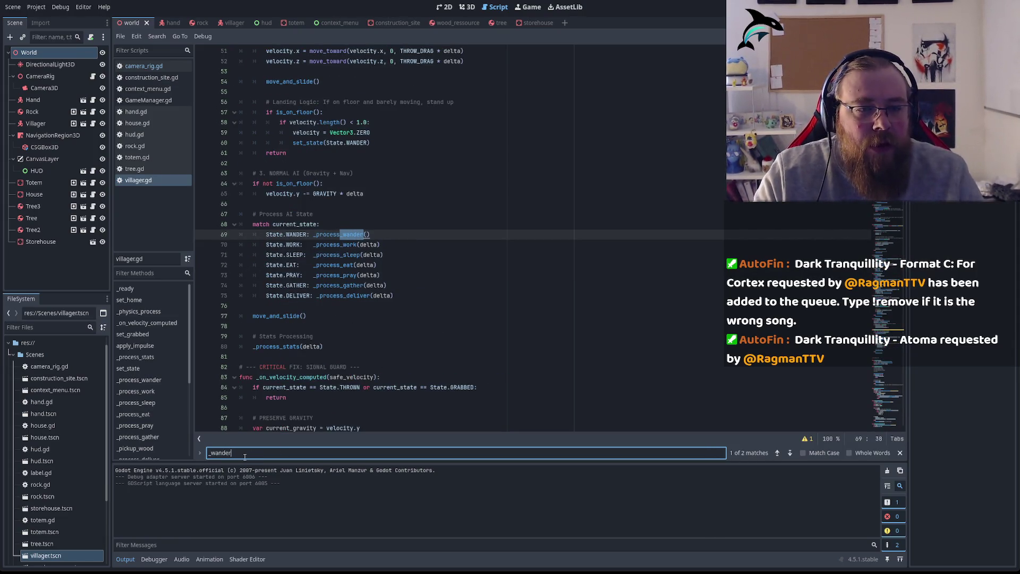
{"action": "left_click", "coordinate": [345, 234], "text": "ctrl"}
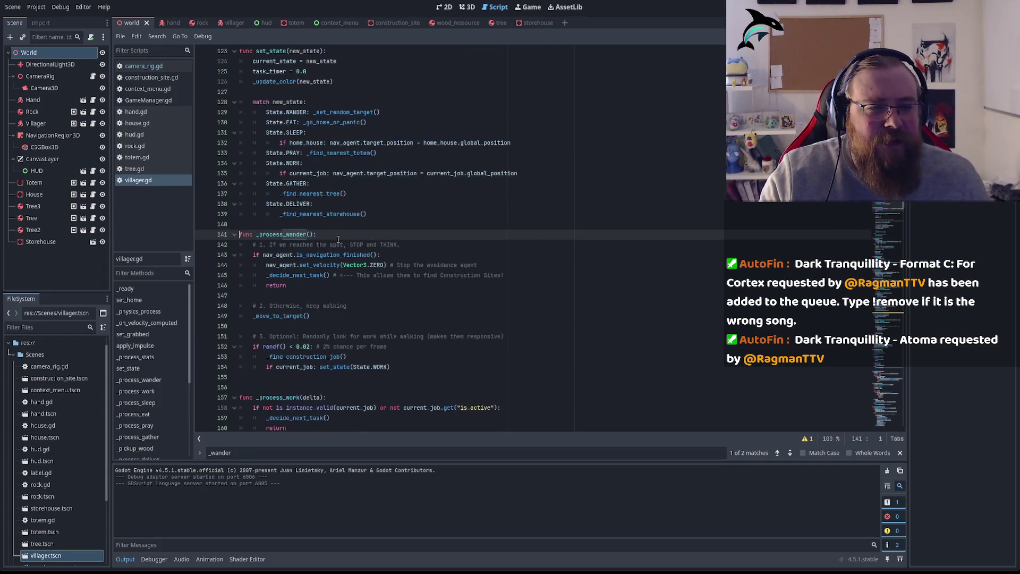
{"action": "double_click", "coordinate": [355, 255]}
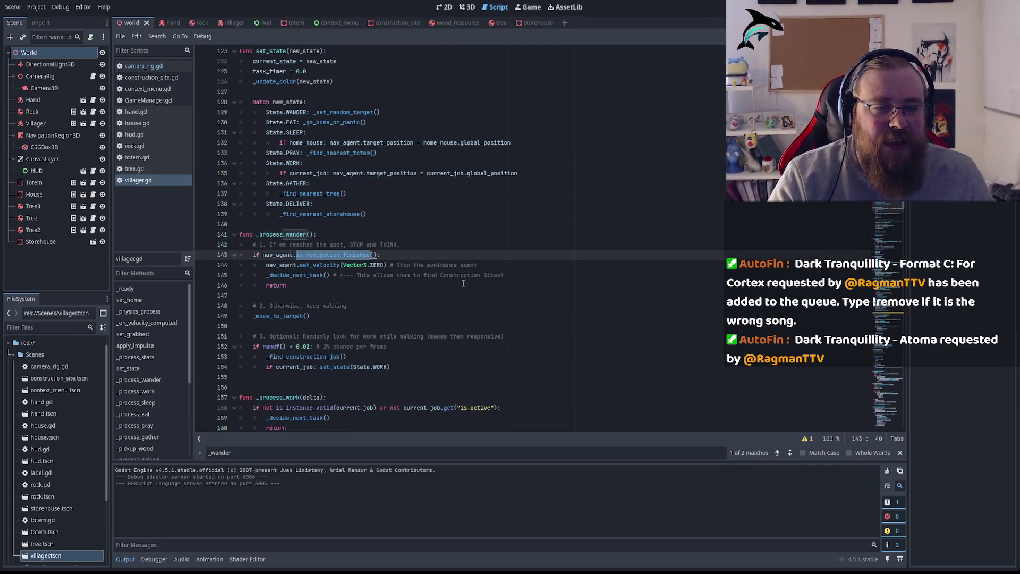
{"action": "left_click", "coordinate": [348, 255], "text": "ctrl"}
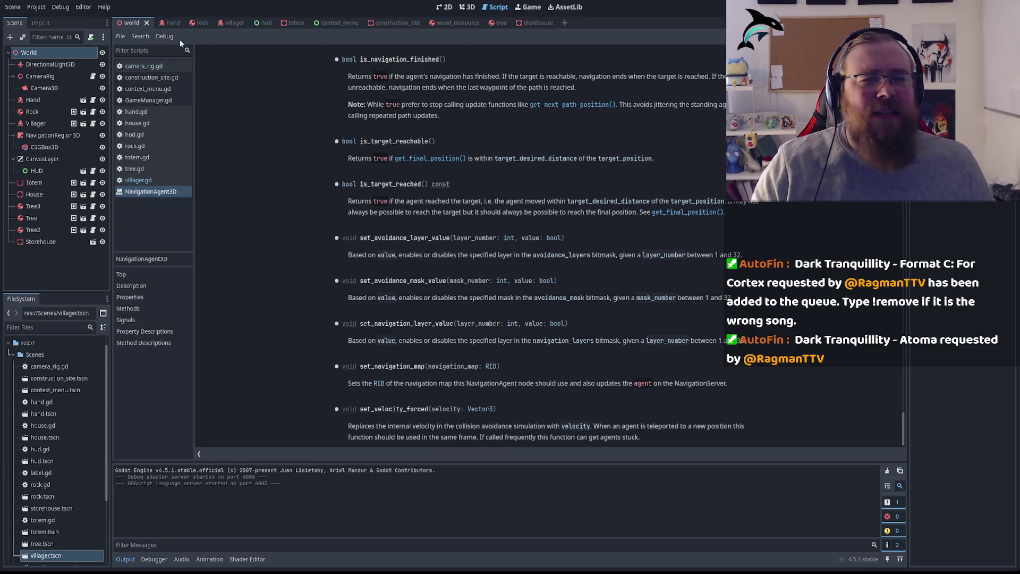
{"action": "left_click", "coordinate": [151, 181]}
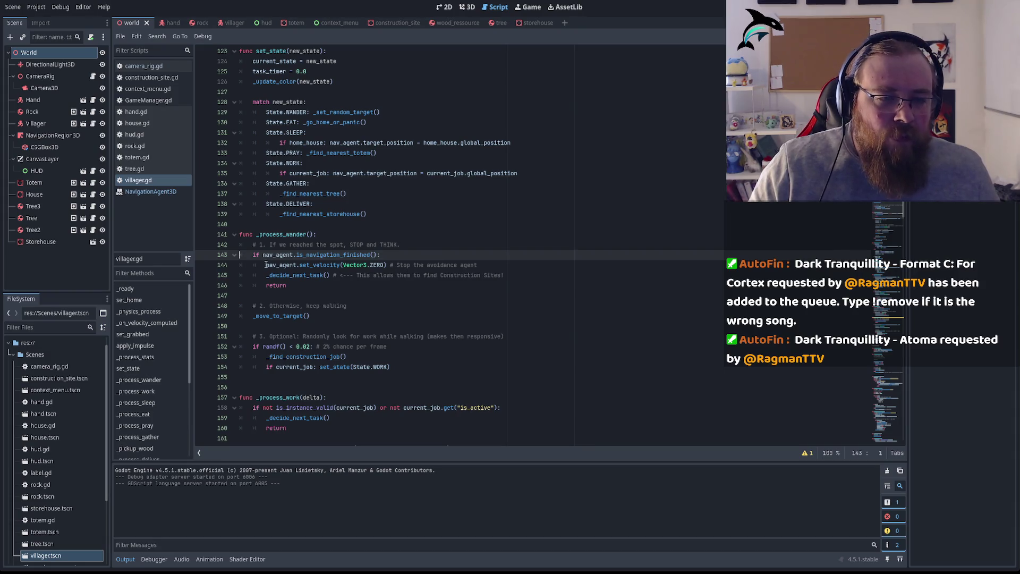
{"action": "left_click", "coordinate": [406, 255]}
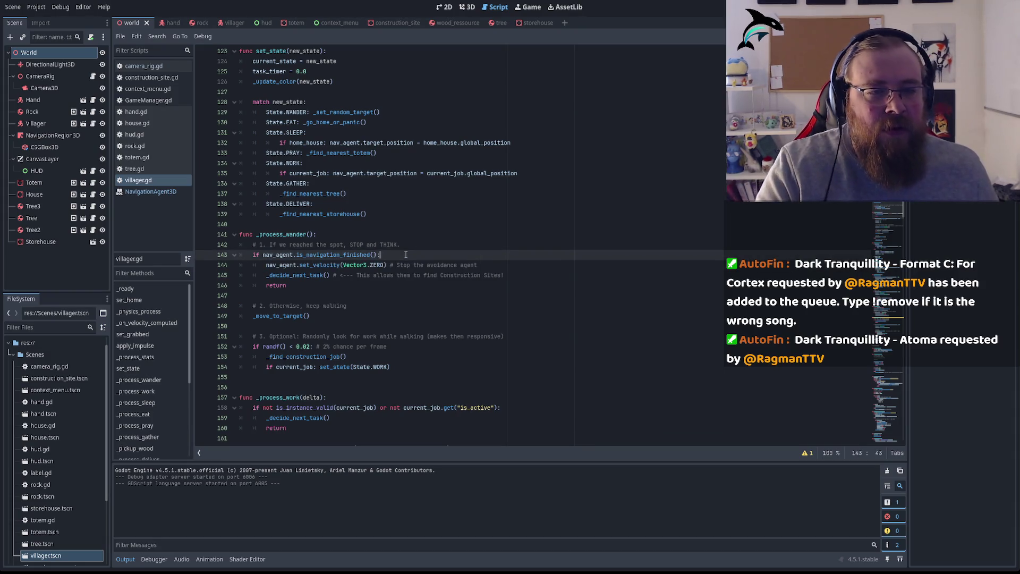
Add print("Navigation finsihed") below the navigation-finished check on line 143.
{"action": "key", "text": "Return"}
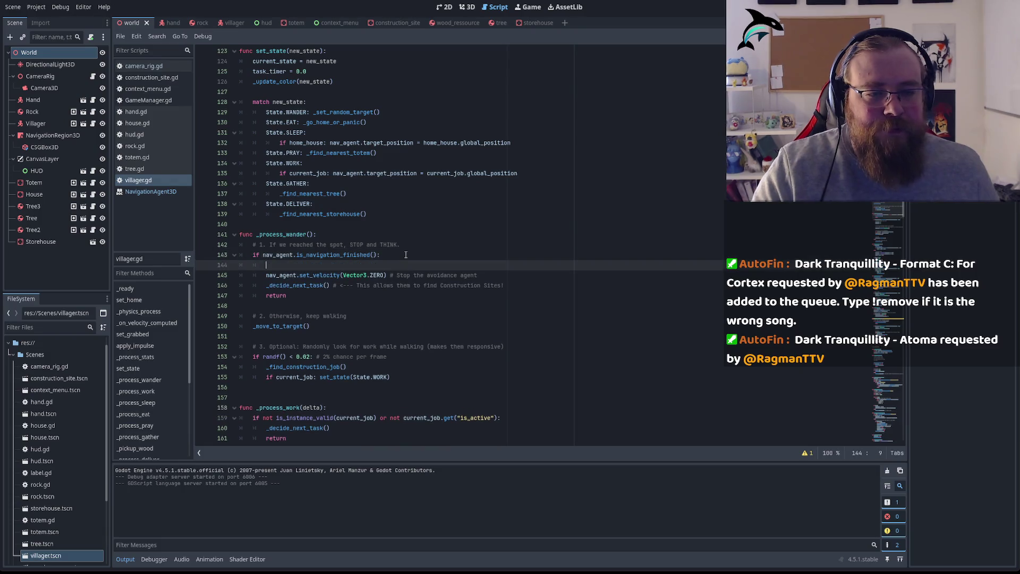
{"action": "type", "text": "print"}
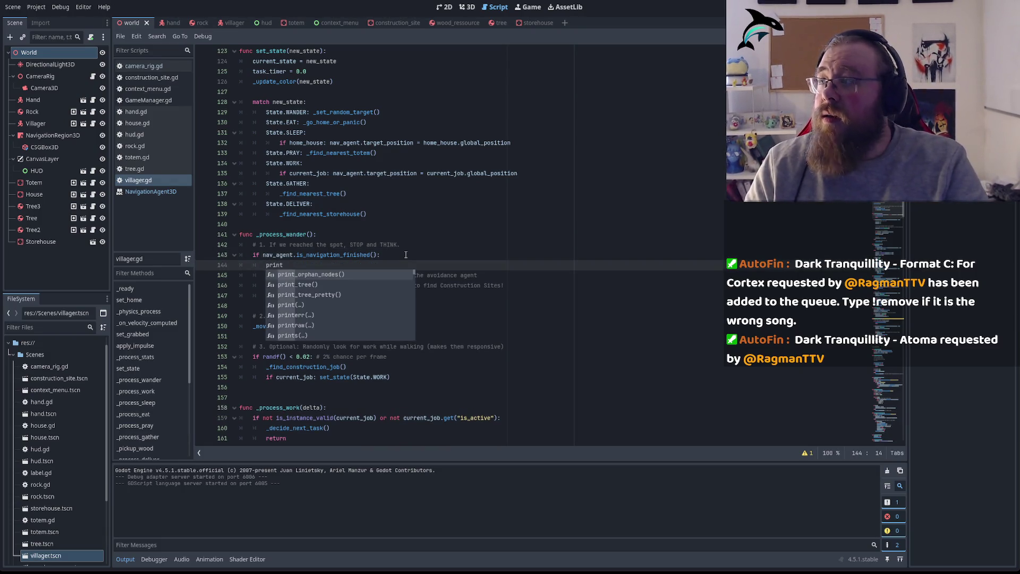
{"action": "key", "text": "Down"}
{"action": "key", "text": "Down"}
{"action": "key", "text": "Down"}
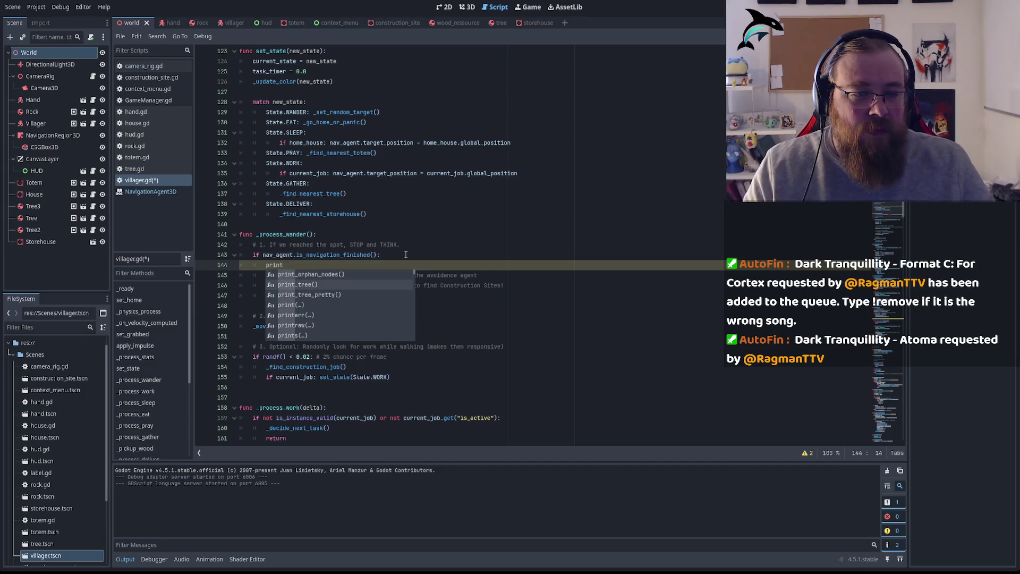
{"action": "key", "text": "Return"}
{"action": "type", "text": "\""}
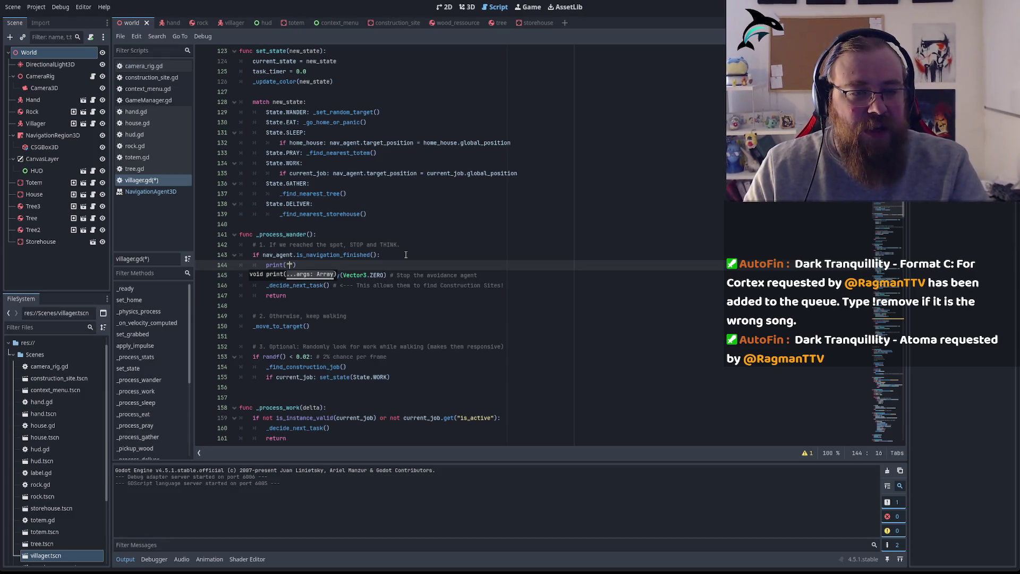
{"action": "type", "text": "Na"}
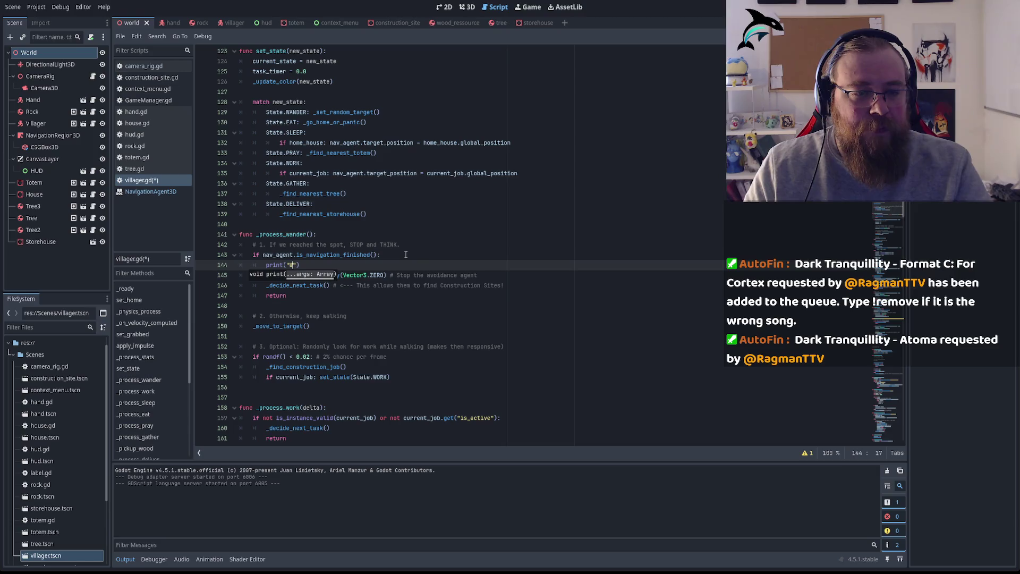
{"action": "type", "text": "vigation finsi"}
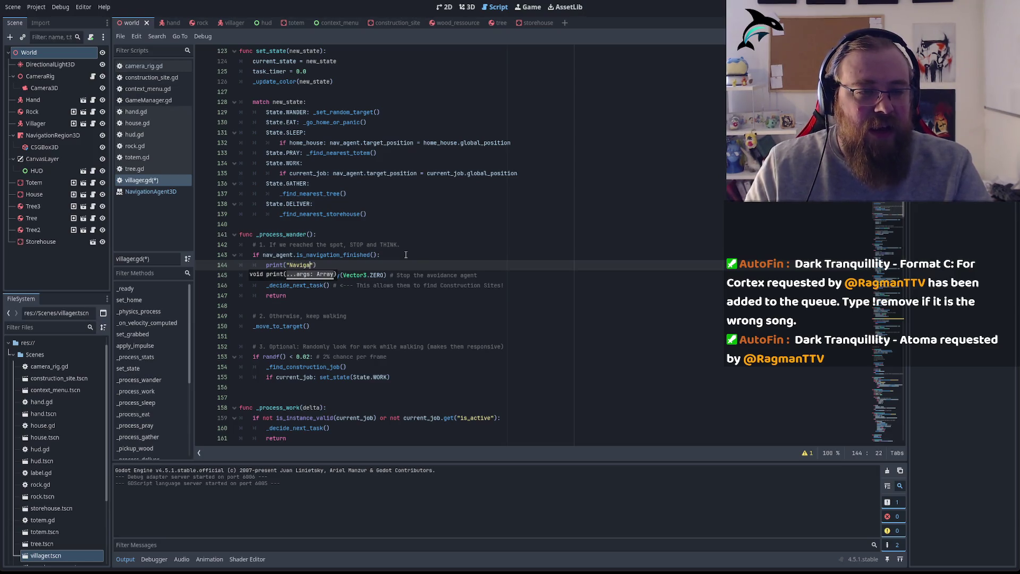
{"action": "type", "text": "hed"}
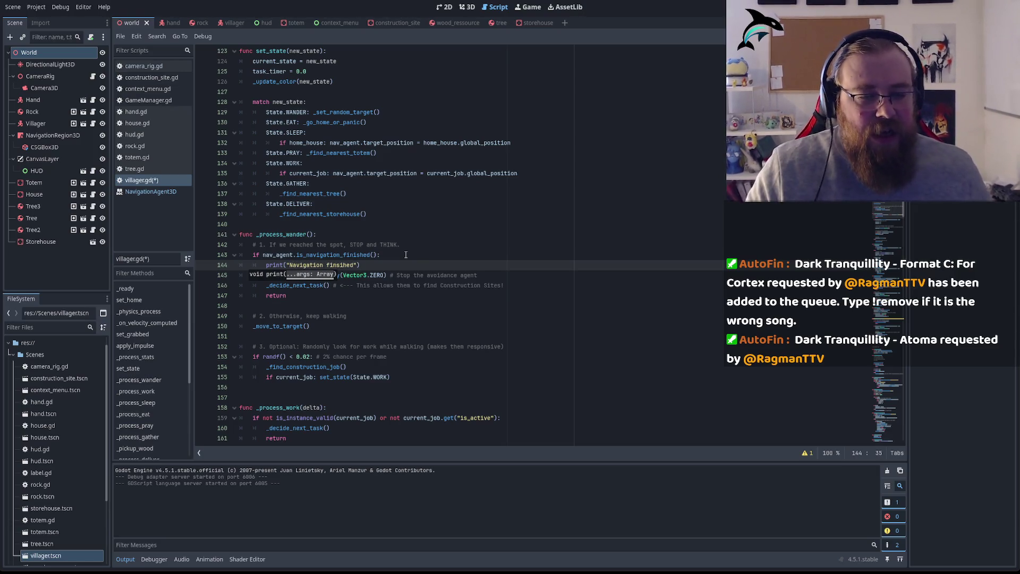
{"action": "key", "text": "ctrl+f"}
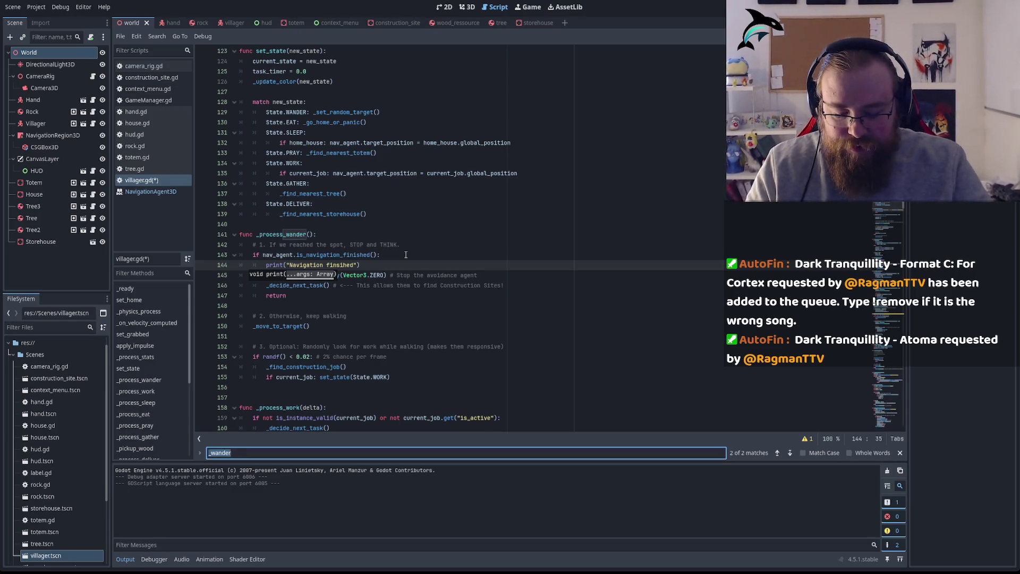
Find the -250 random range on line 357 and change each 250 to 25.
{"action": "type", "text": "-215"}
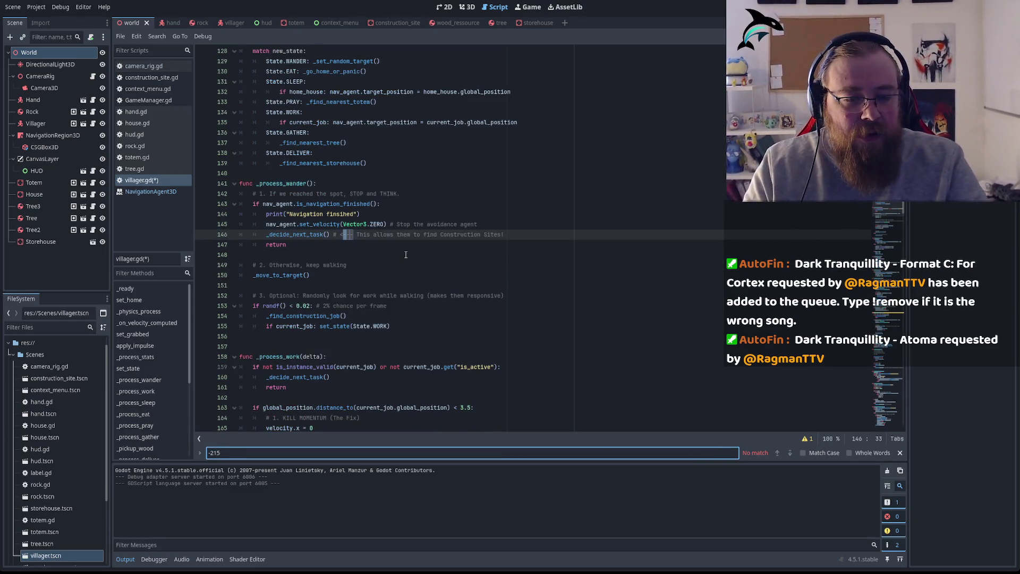
{"action": "key", "text": "BackSpace"}
{"action": "key", "text": "BackSpace"}
{"action": "type", "text": "50"}
{"action": "key", "text": "Return"}
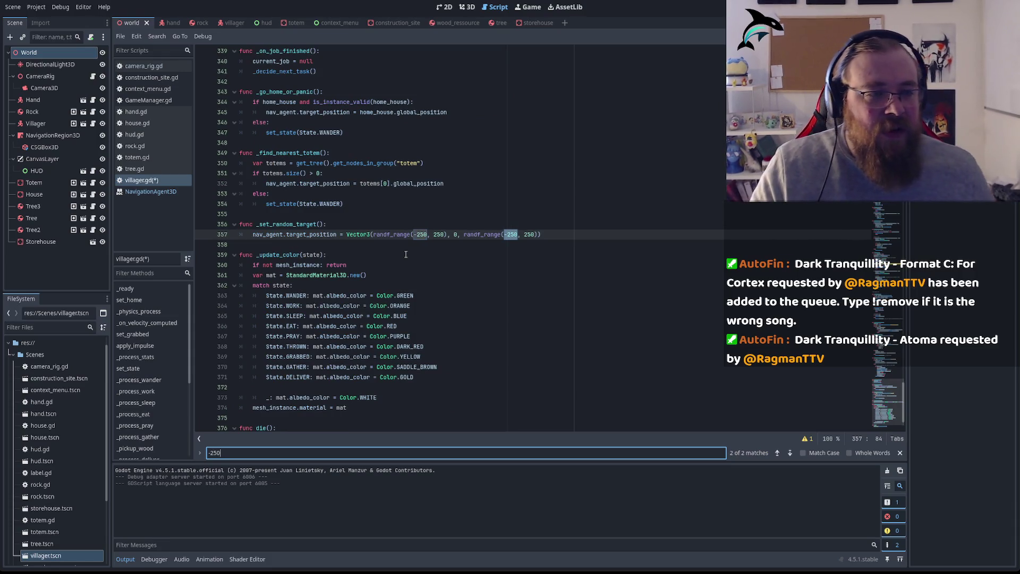
{"action": "double_click", "coordinate": [421, 234]}
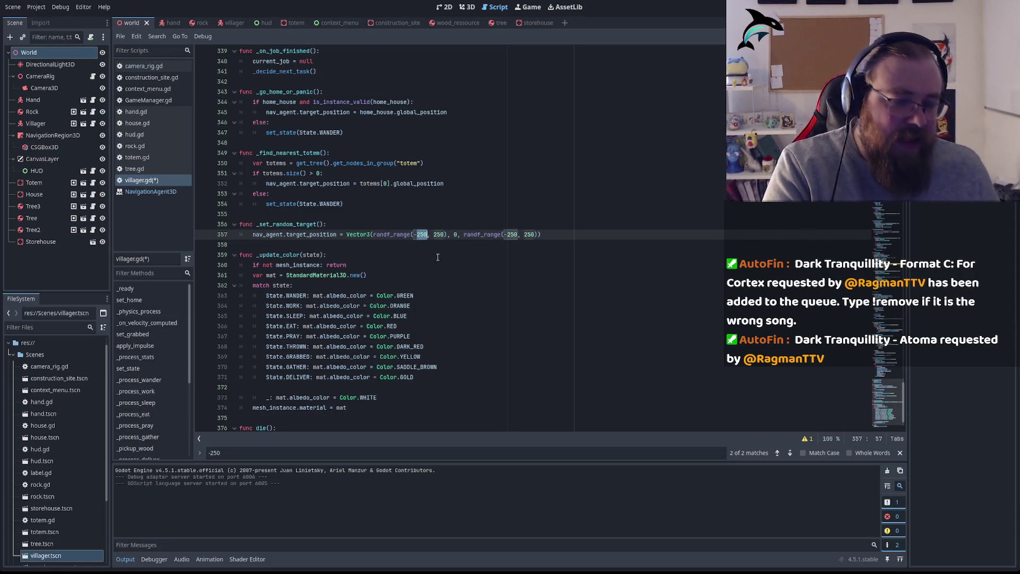
{"action": "type", "text": "50"}
{"action": "double_click", "coordinate": [436, 234]}
{"action": "double_click", "coordinate": [422, 234]}
{"action": "type", "text": "25"}
{"action": "double_click", "coordinate": [435, 235]}
{"action": "type", "text": "25"}
{"action": "double_click", "coordinate": [503, 235]}
{"action": "type", "text": "25"}
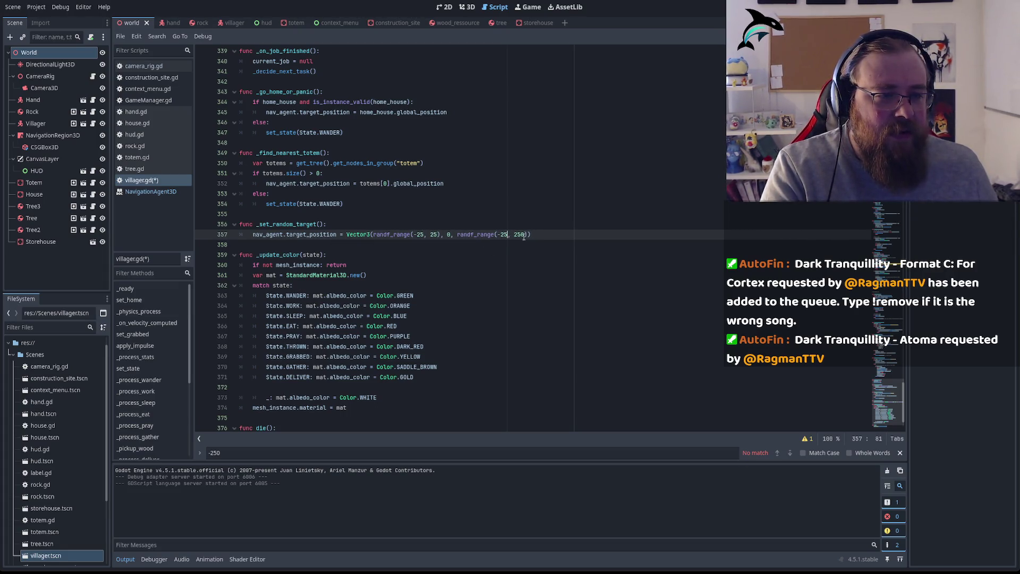
Save villager.gd and run the game.
{"action": "key", "text": "ctrl+s"}
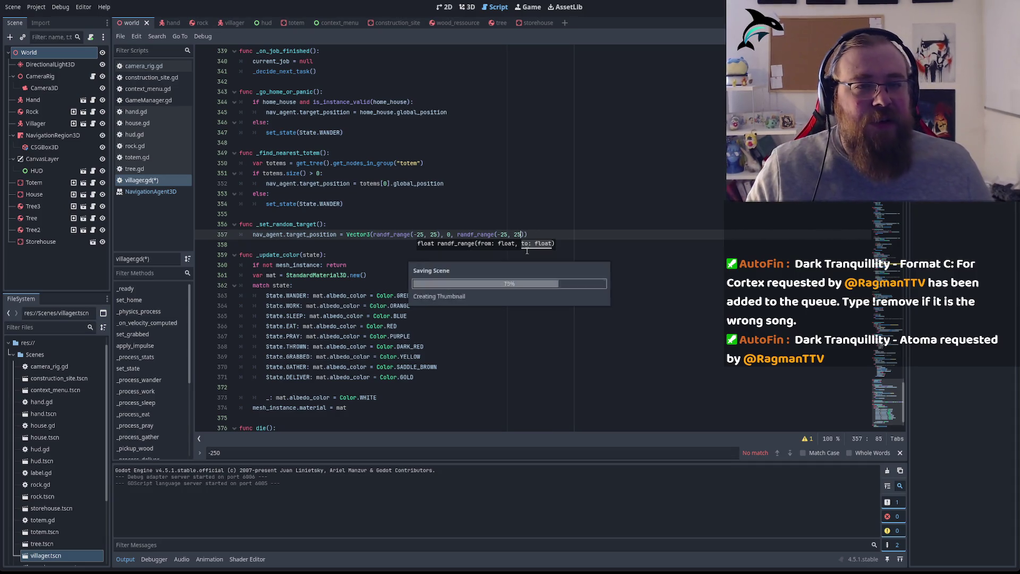
{"action": "left_click", "coordinate": [370, 255]}
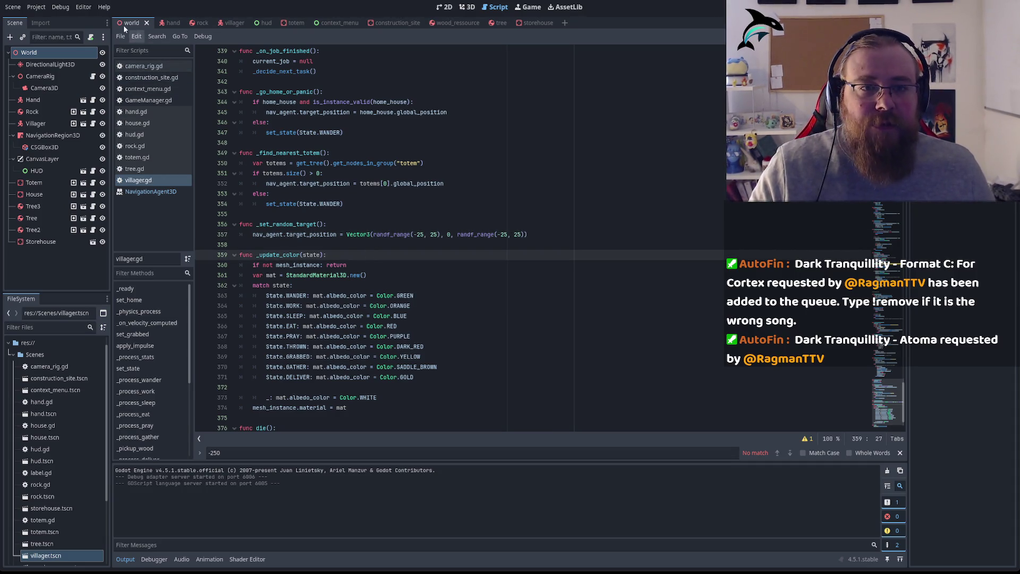
{"action": "key", "text": "F5"}
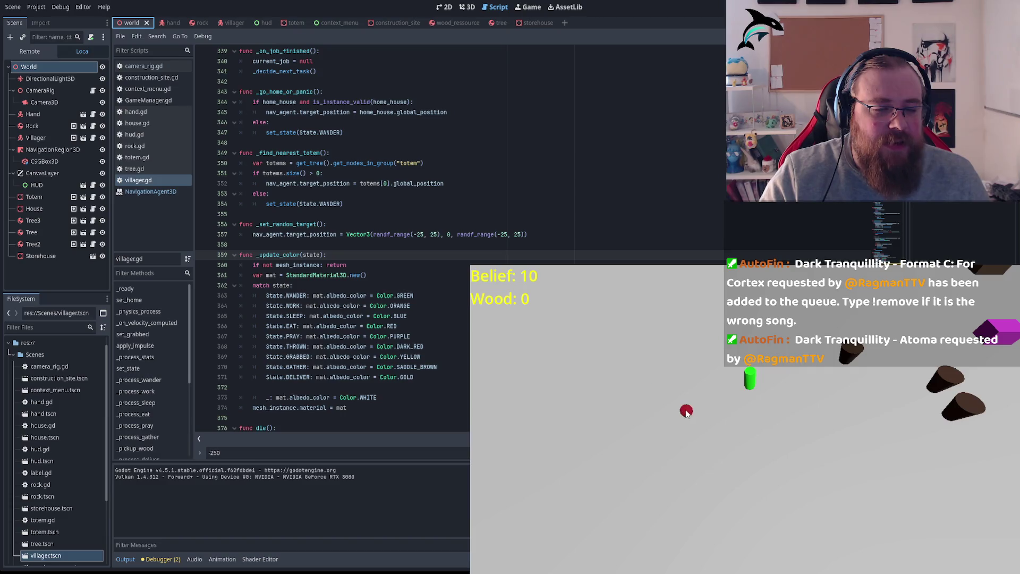
Check the debugger's unused-delta warnings, then search the script for _process.
{"action": "left_click", "coordinate": [161, 559]}
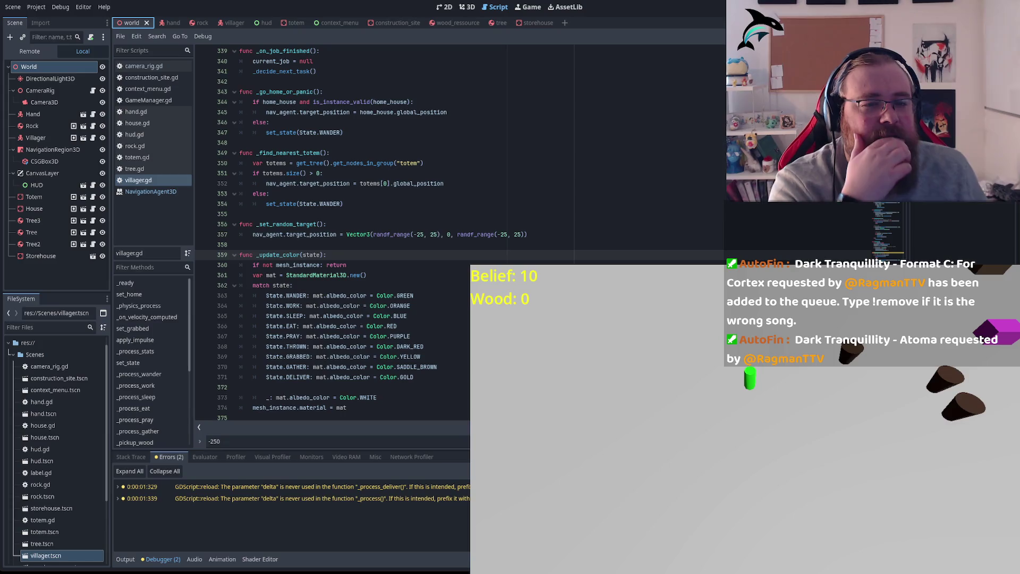
{"action": "left_click", "coordinate": [259, 441]}
{"action": "type", "text": "_process_"}
{"action": "key", "text": "ctrl+a"}
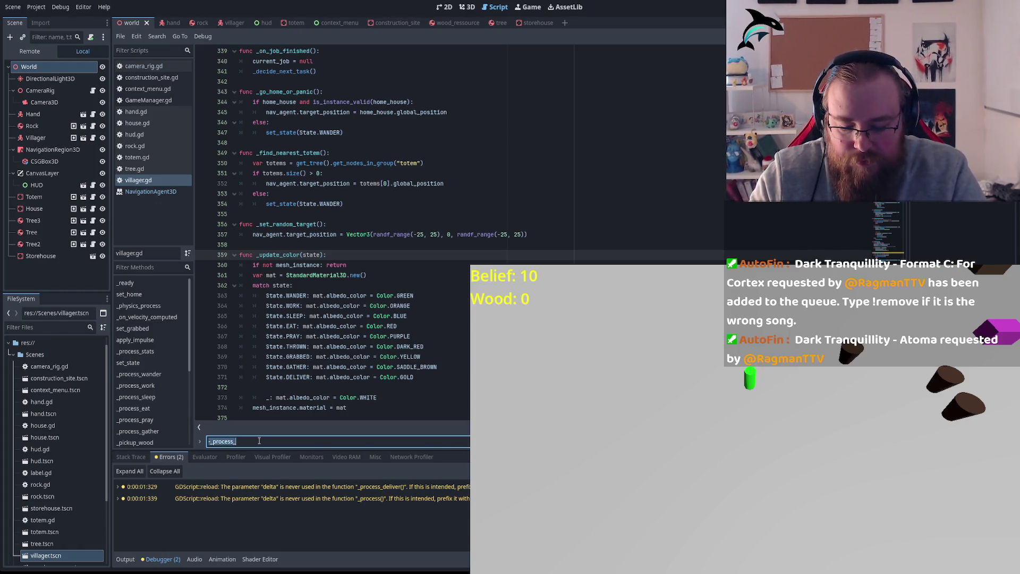
{"action": "type", "text": "_process_wander"}
{"action": "key", "text": "Return"}
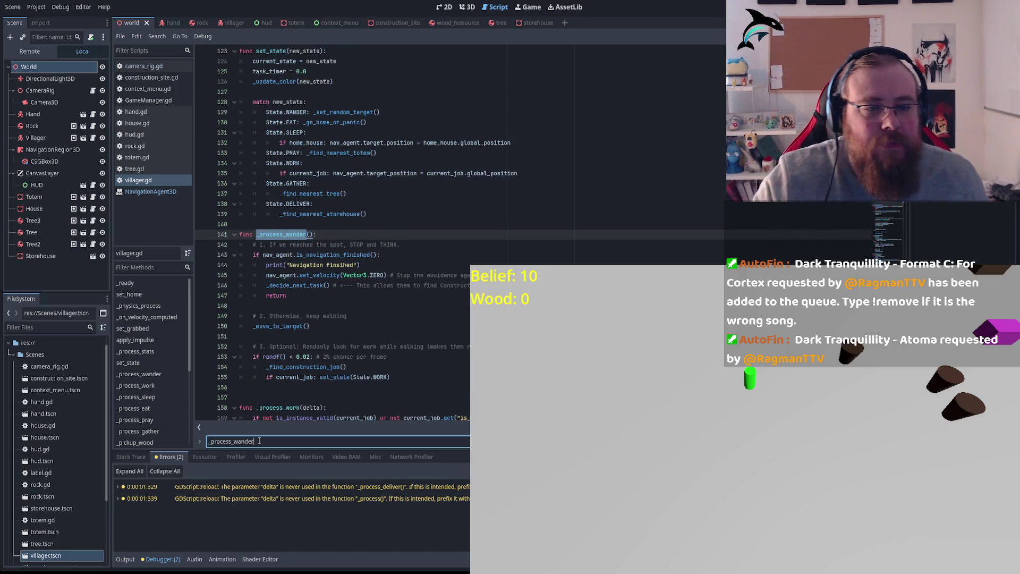
{"action": "triple_click", "coordinate": [301, 265]}
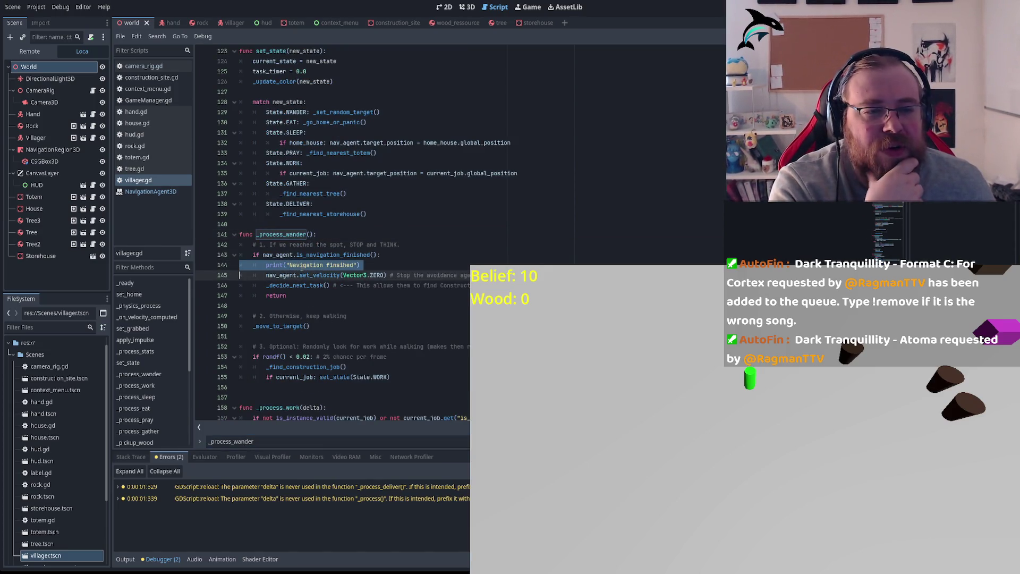
{"action": "double_click", "coordinate": [333, 255]}
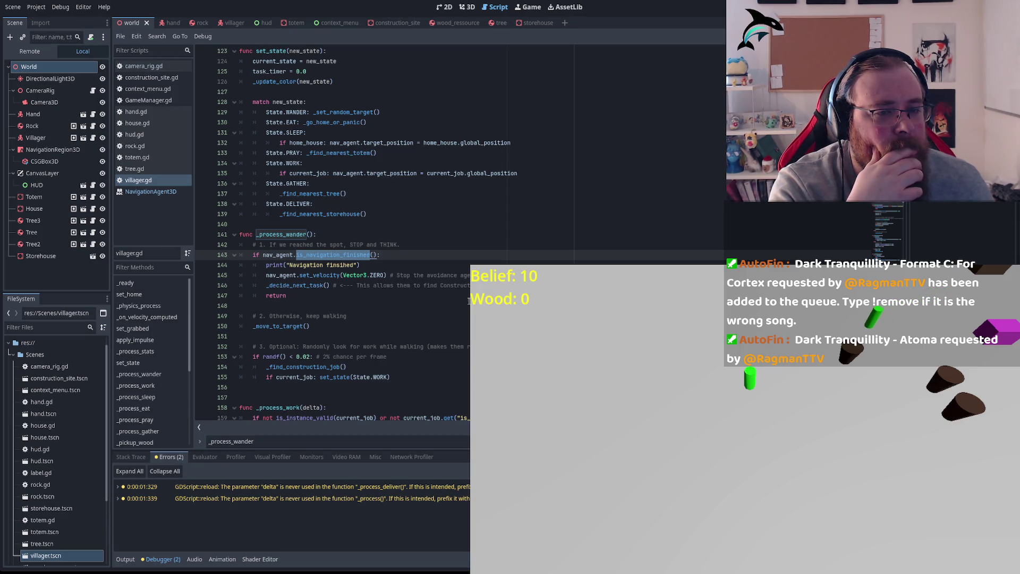
{"action": "left_click", "coordinate": [399, 257]}
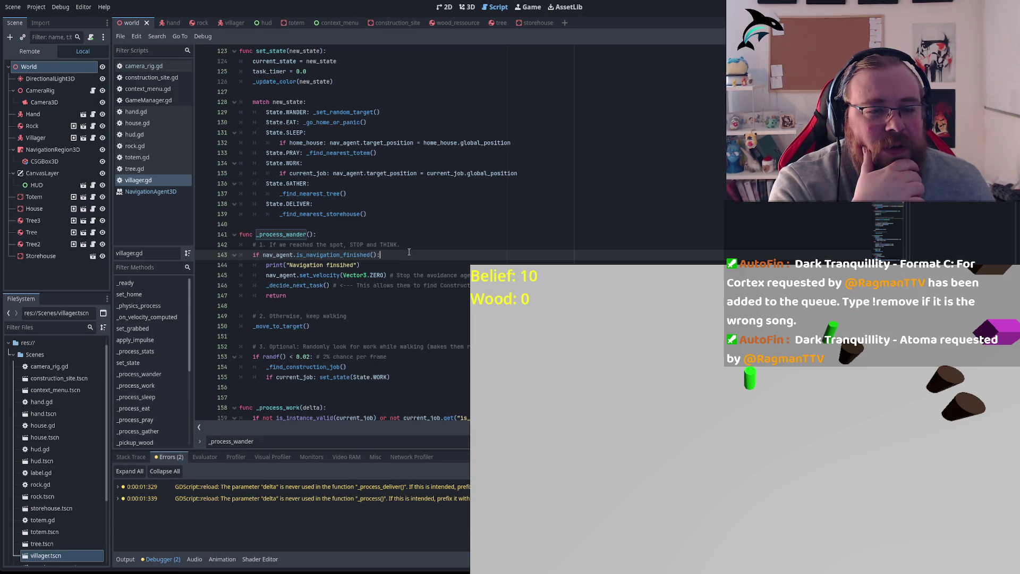
{"action": "scroll", "coordinate": [409, 252], "scroll_direction": "down", "scroll_amount": 8}
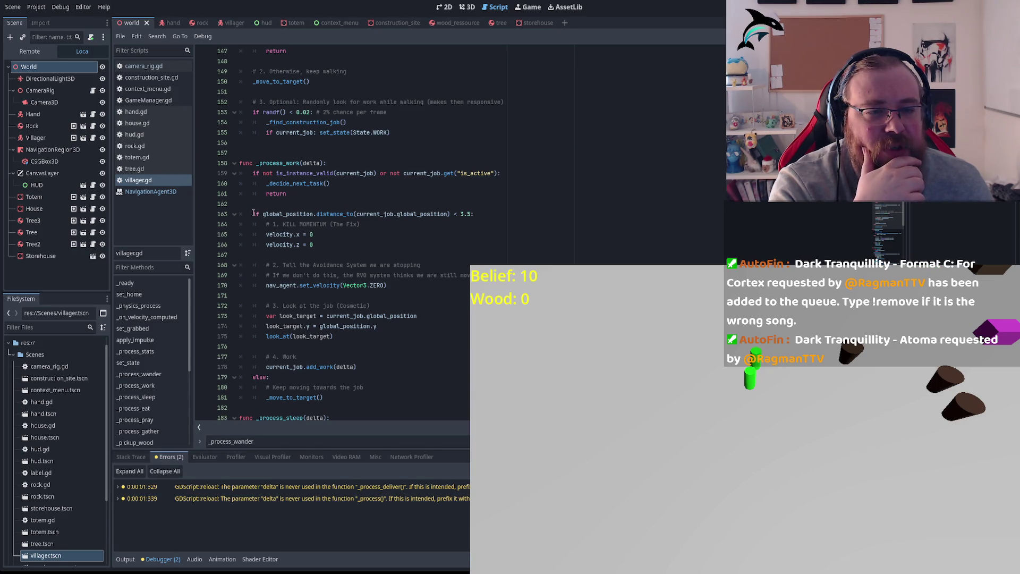
{"action": "left_click_drag", "start_coordinate": [253, 214], "coordinate": [475, 214]}
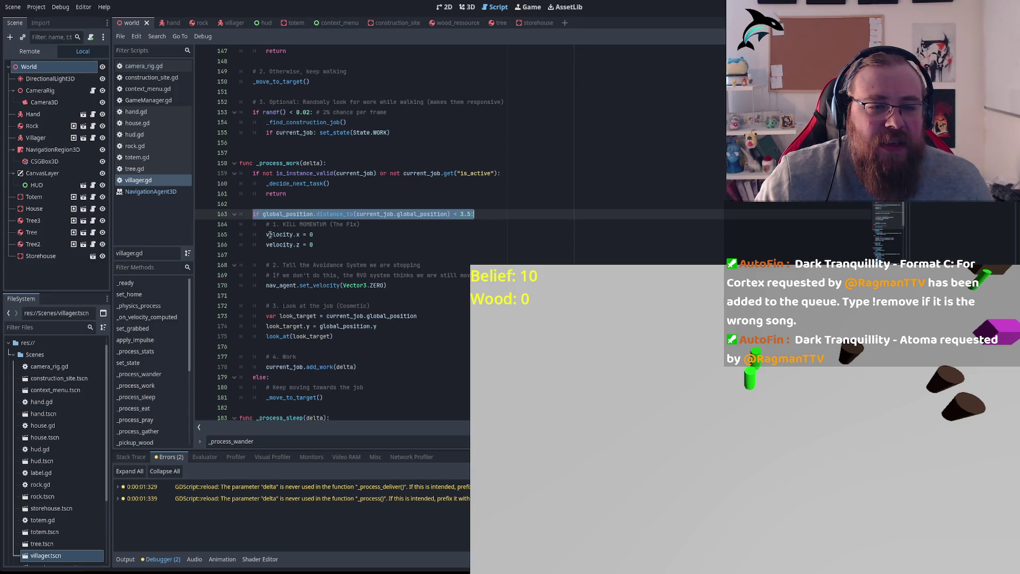
{"action": "scroll", "coordinate": [302, 237], "scroll_direction": "up", "scroll_amount": 2}
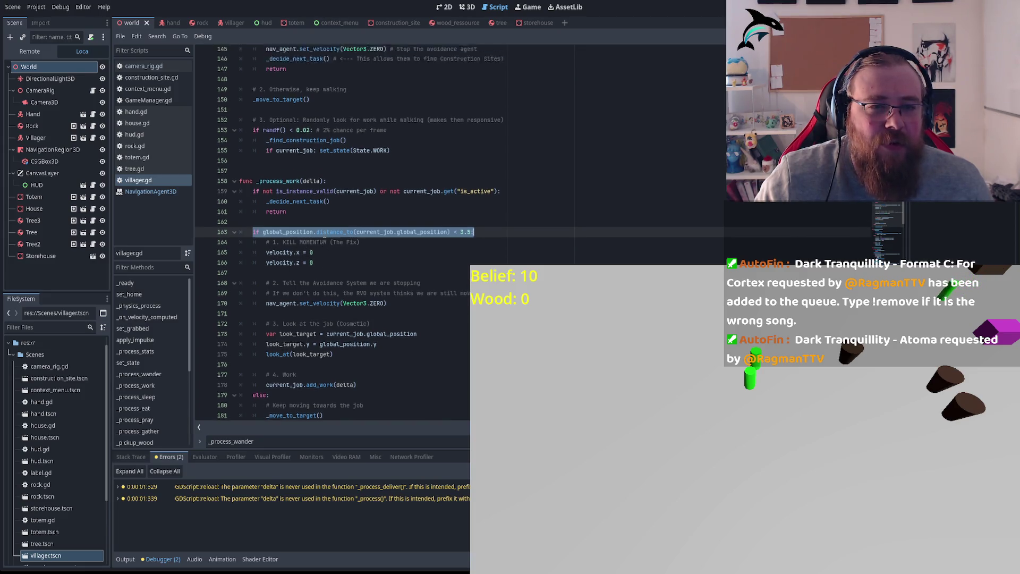
{"action": "left_click_drag", "start_coordinate": [328, 310], "coordinate": [253, 274]}
{"action": "scroll", "coordinate": [341, 257], "scroll_direction": "up", "scroll_amount": 5}
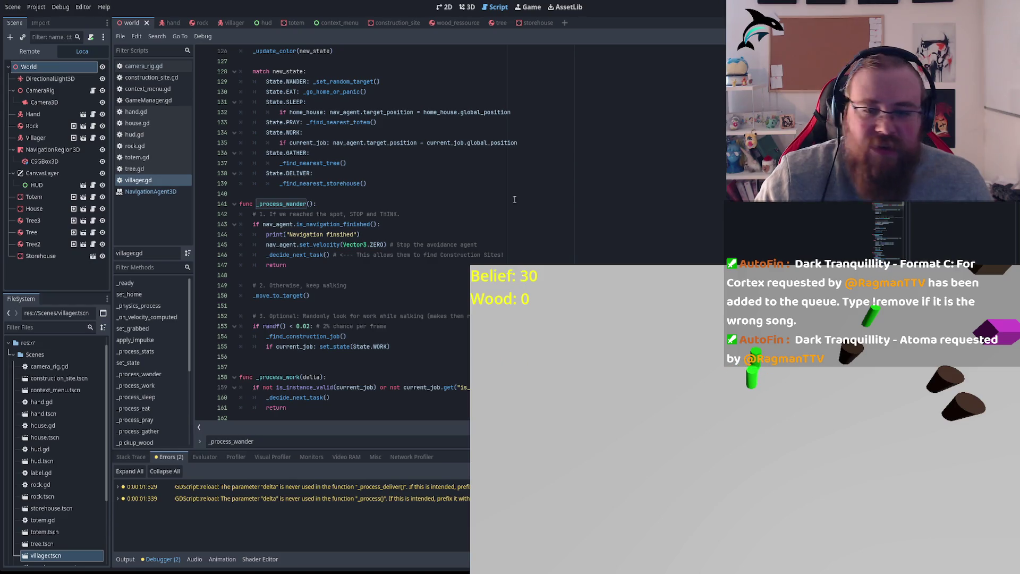
{"action": "left_click", "coordinate": [406, 244]}
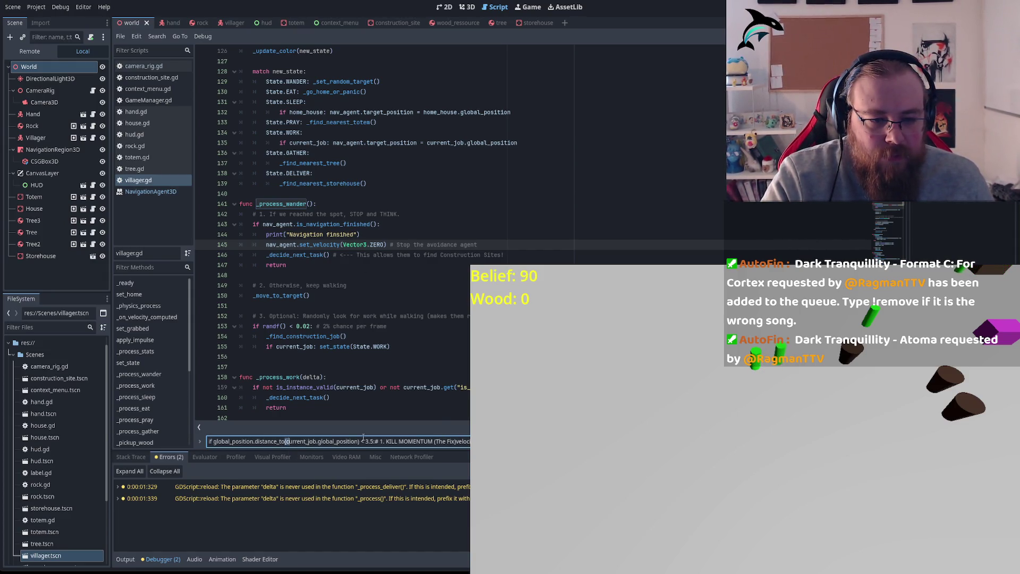
Trim the search to 'if global_position.distance_to' and step through its matches.
{"action": "left_click_drag", "start_coordinate": [285, 441], "coordinate": [470, 441]}
{"action": "key", "text": "BackSpace"}
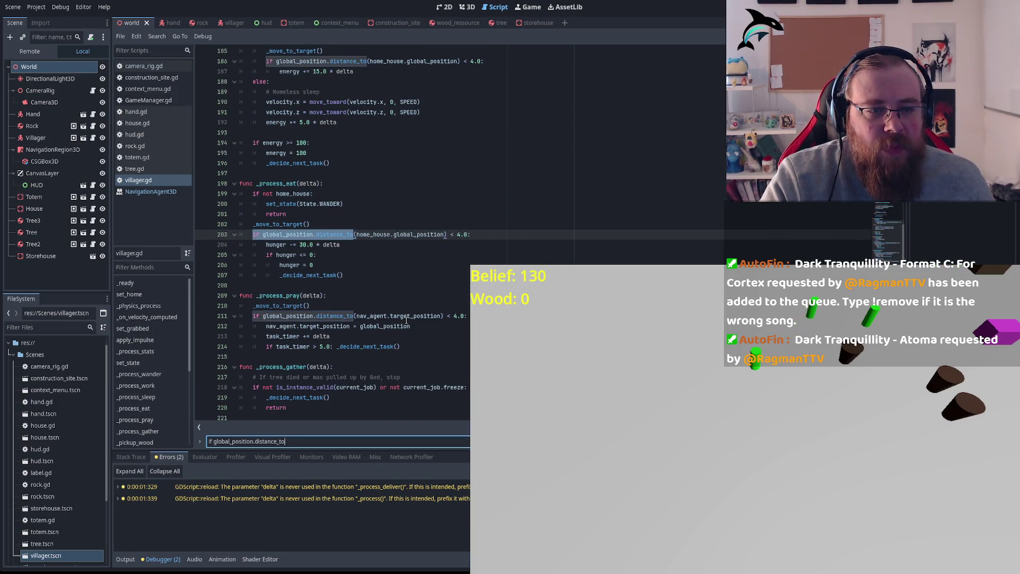
{"action": "key", "text": "Return"}
{"action": "key", "text": "Return"}
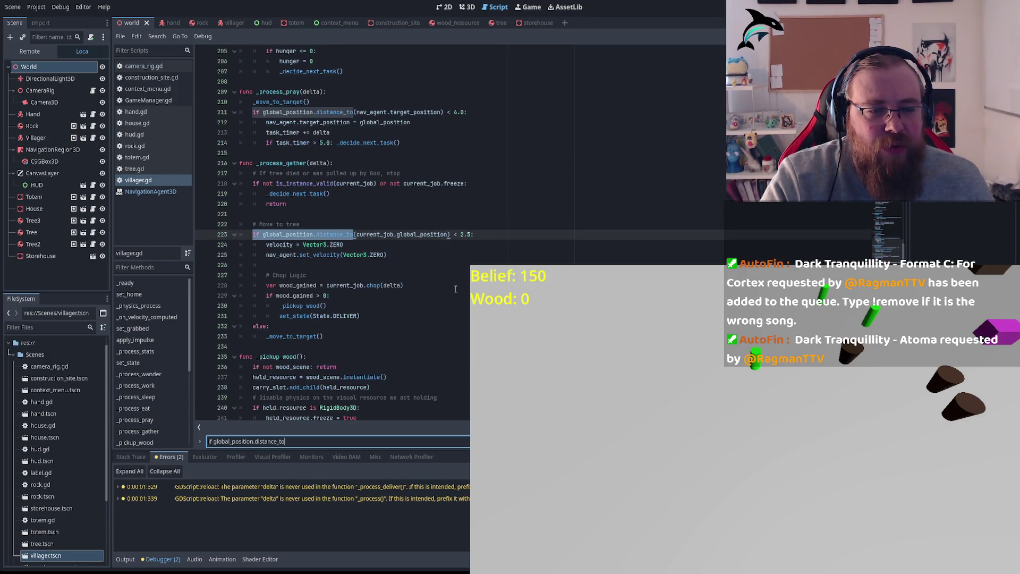
{"action": "key", "text": "Return"}
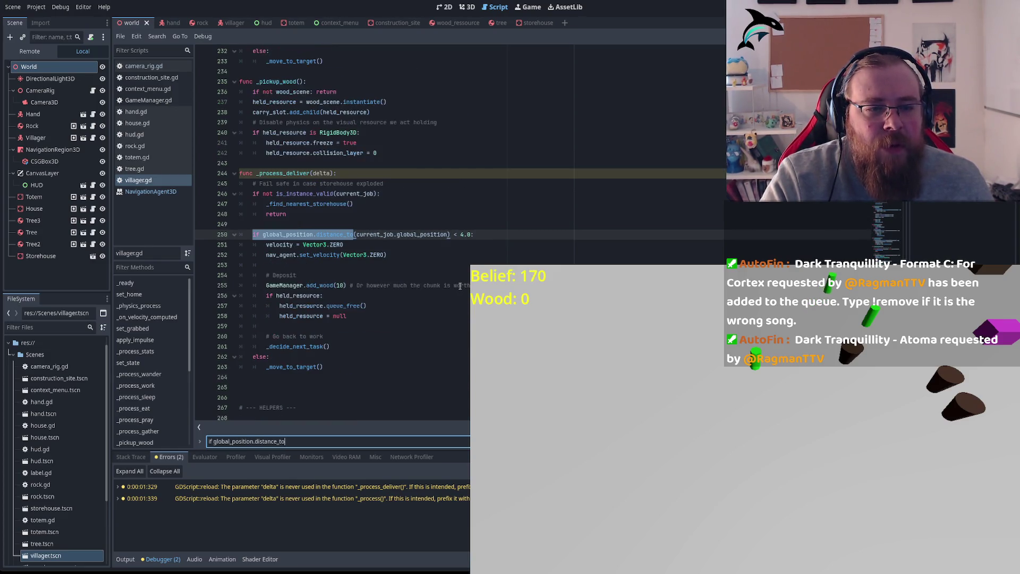
{"action": "key", "text": "Return"}
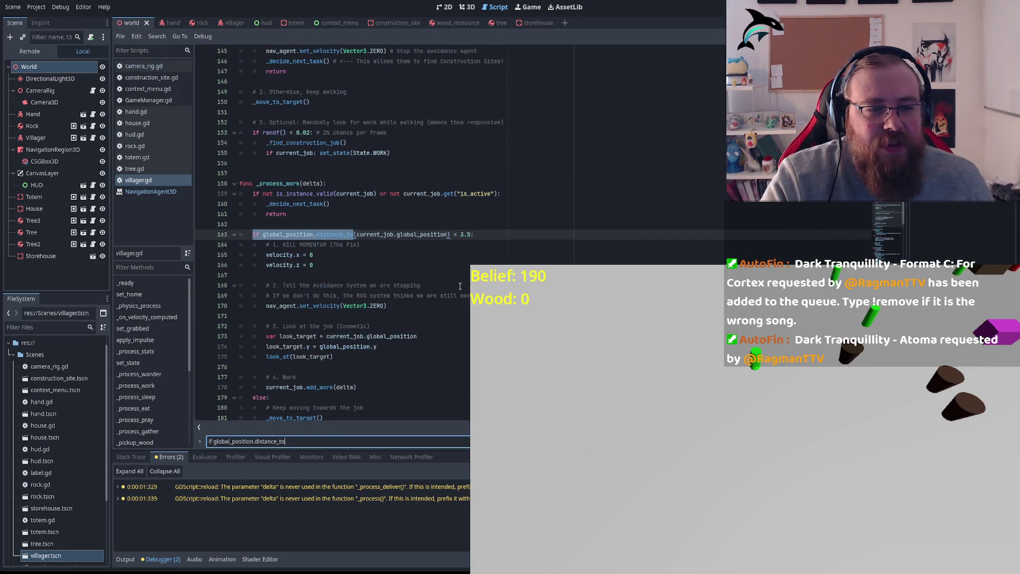
{"action": "scroll", "coordinate": [368, 205], "scroll_direction": "up", "scroll_amount": 4}
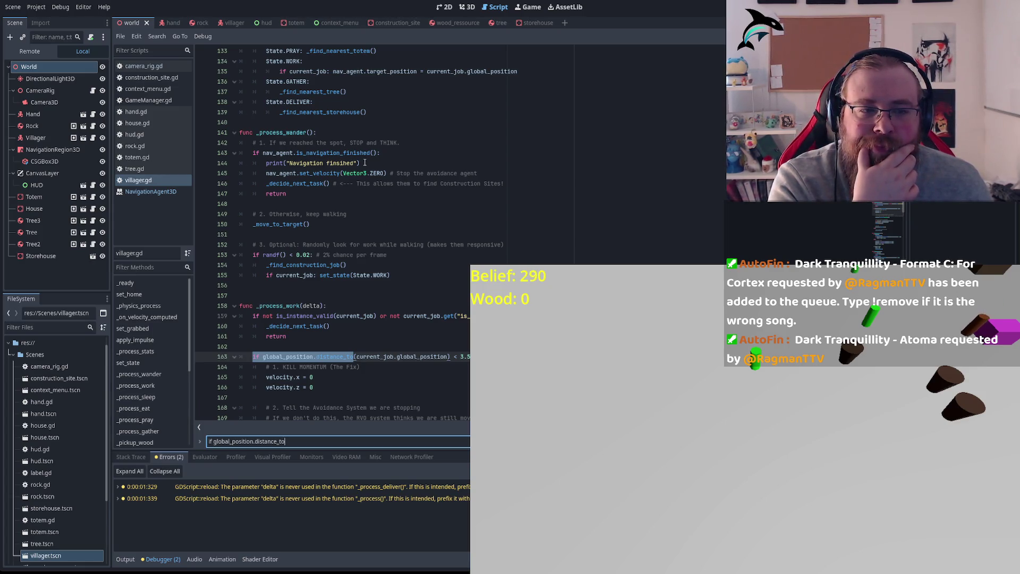
Insert print(global_position) as the first line of _process_wander.
{"action": "left_click", "coordinate": [347, 135]}
{"action": "key", "text": "Return"}
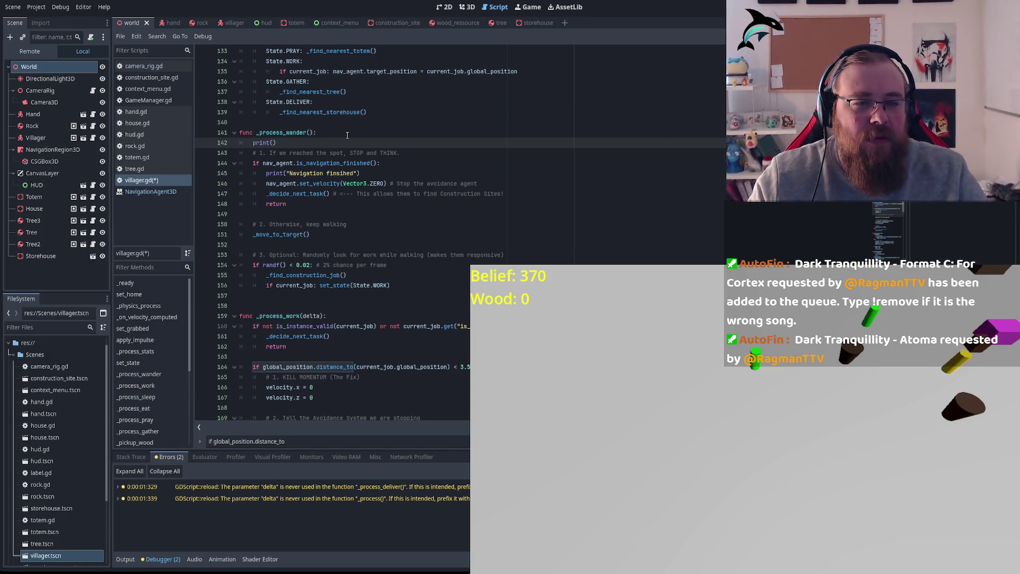
{"action": "type", "text": "if global_position.distance_to(current_job.global_position) < 3.5: \t\t# 1. KILL MOMENTUM (The Fix) \t\tvelocity.x = 0 \t\tvelocity.z = 0"}
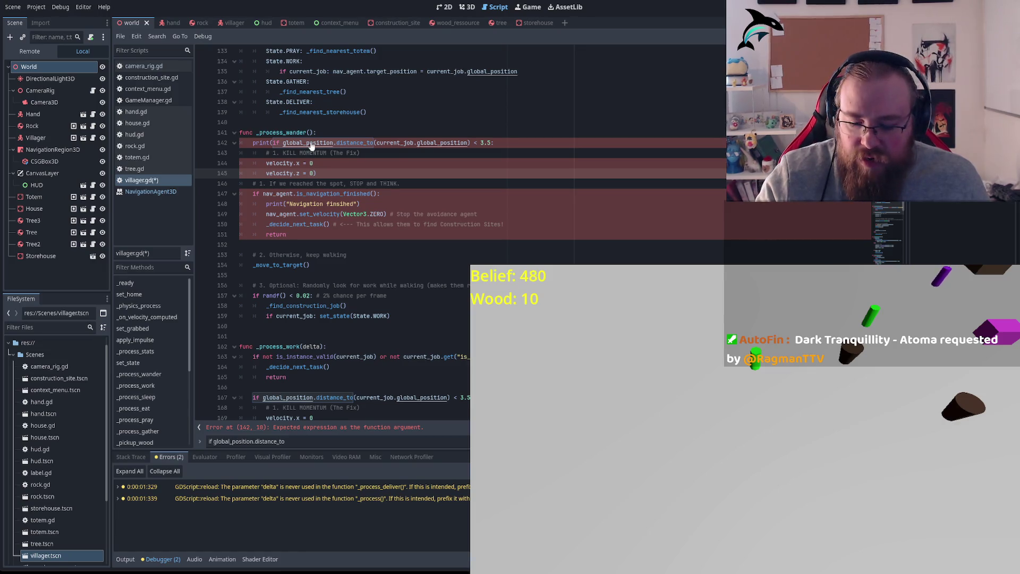
{"action": "key", "text": "ctrl+z"}
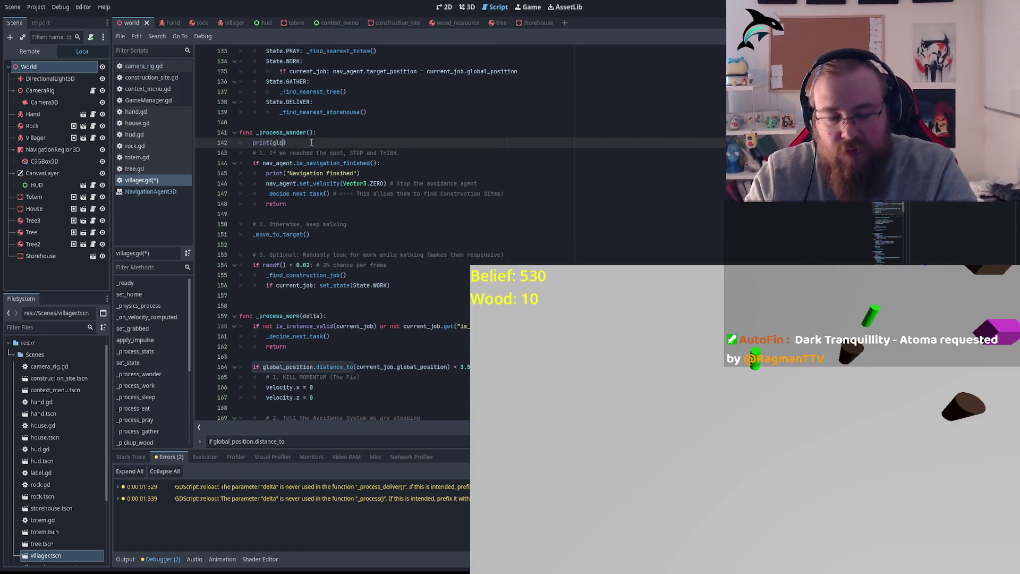
{"action": "type", "text": "bal"}
{"action": "key", "text": "Down"}
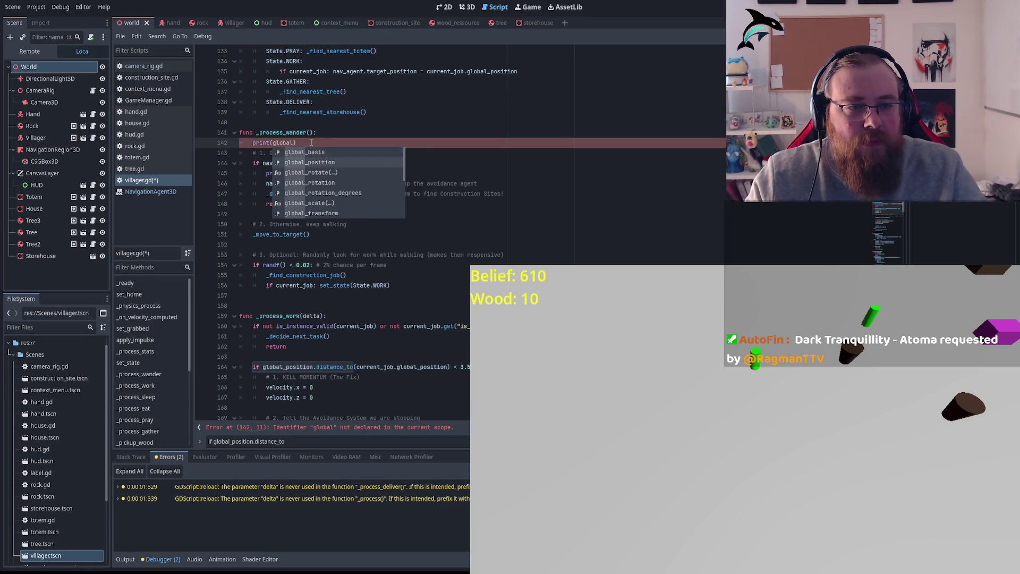
{"action": "key", "text": "Return"}
{"action": "left_click", "coordinate": [334, 142]}
Save villager.gd, stop the game and run it again.
{"action": "key", "text": "ctrl+s"}
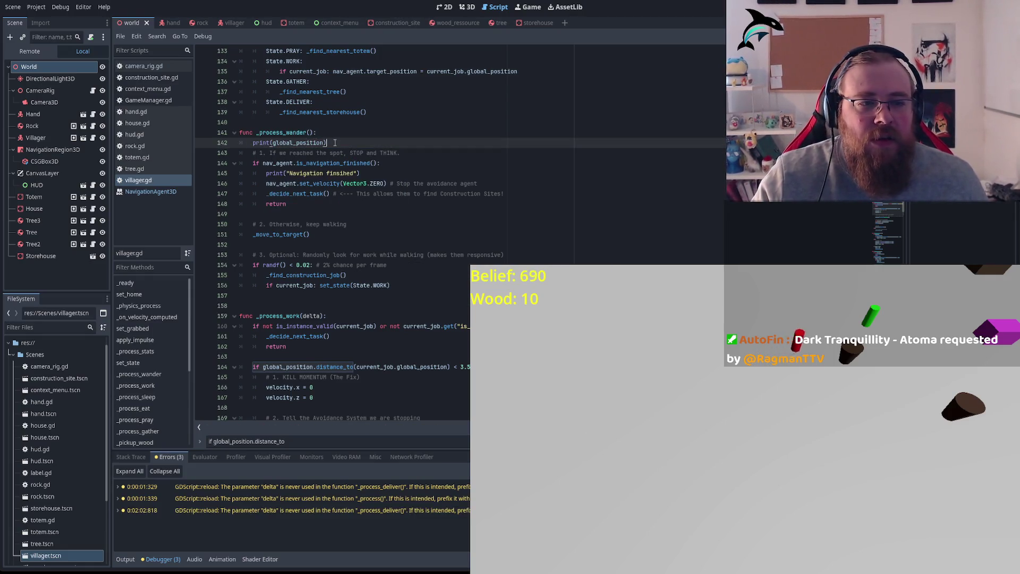
{"action": "key", "text": "F8"}
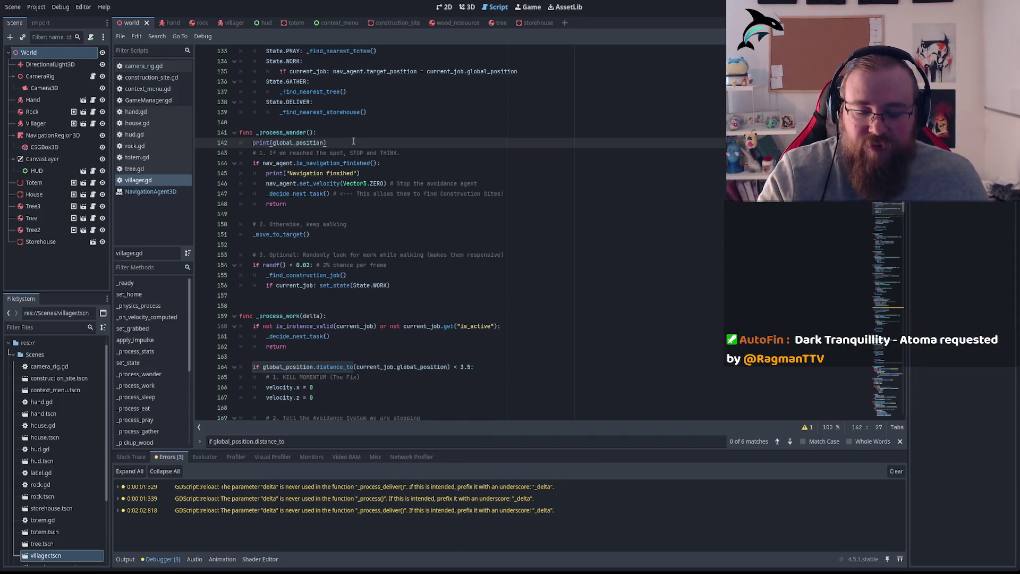
{"action": "key", "text": "F5"}
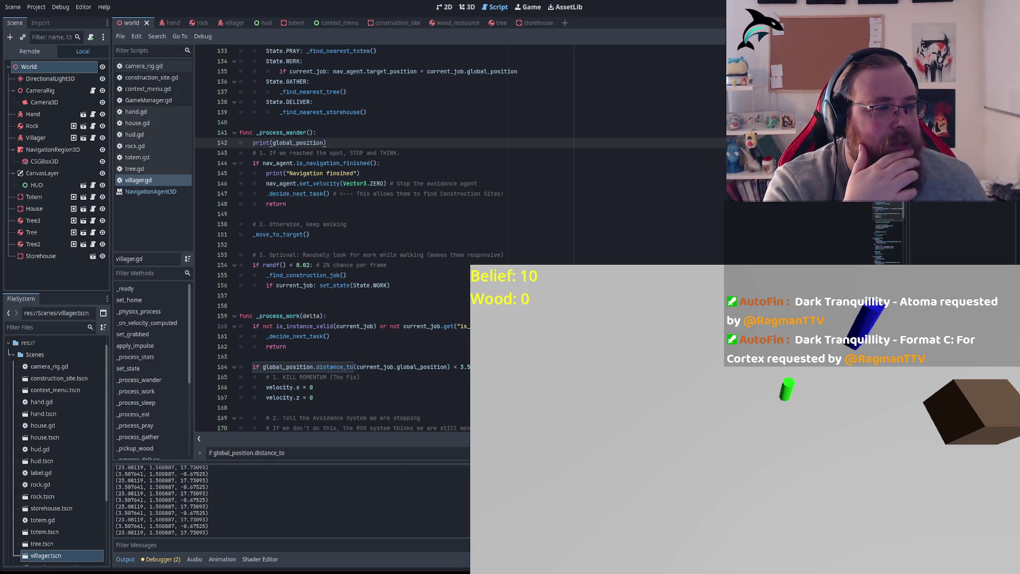
Stop the game to read the logged positions and select global_position on line 142.
{"action": "key", "text": "F8"}
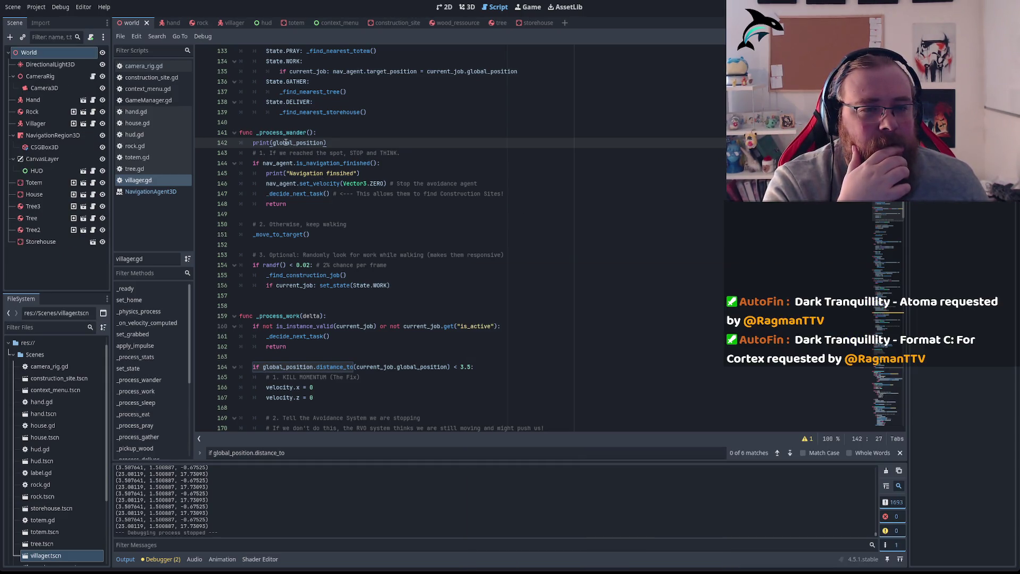
{"action": "triple_click", "coordinate": [286, 142]}
{"action": "double_click", "coordinate": [321, 144]}
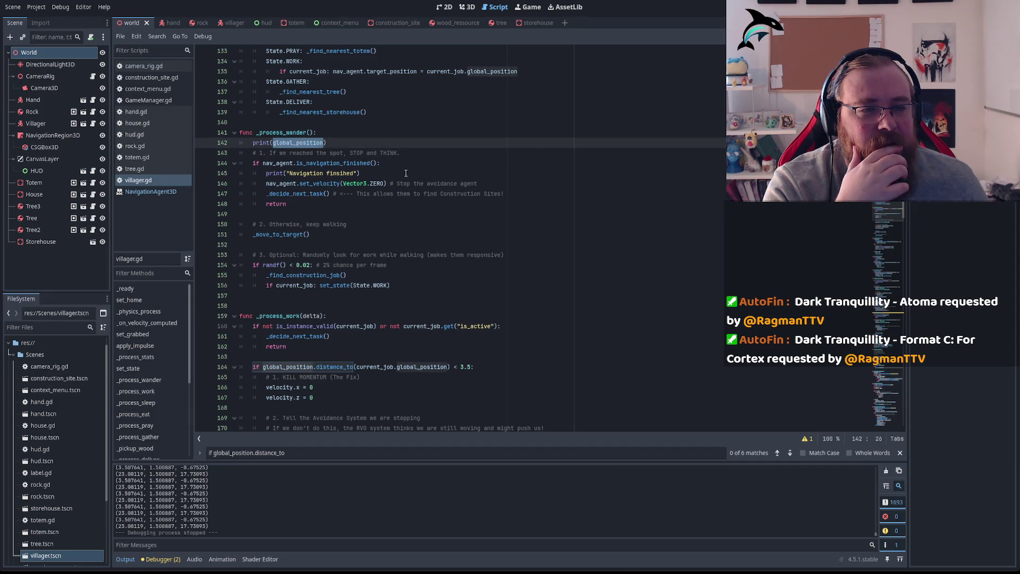
{"action": "scroll", "coordinate": [405, 166], "scroll_direction": "up", "scroll_amount": 2}
{"action": "scroll", "coordinate": [424, 214], "scroll_direction": "up", "scroll_amount": 1}
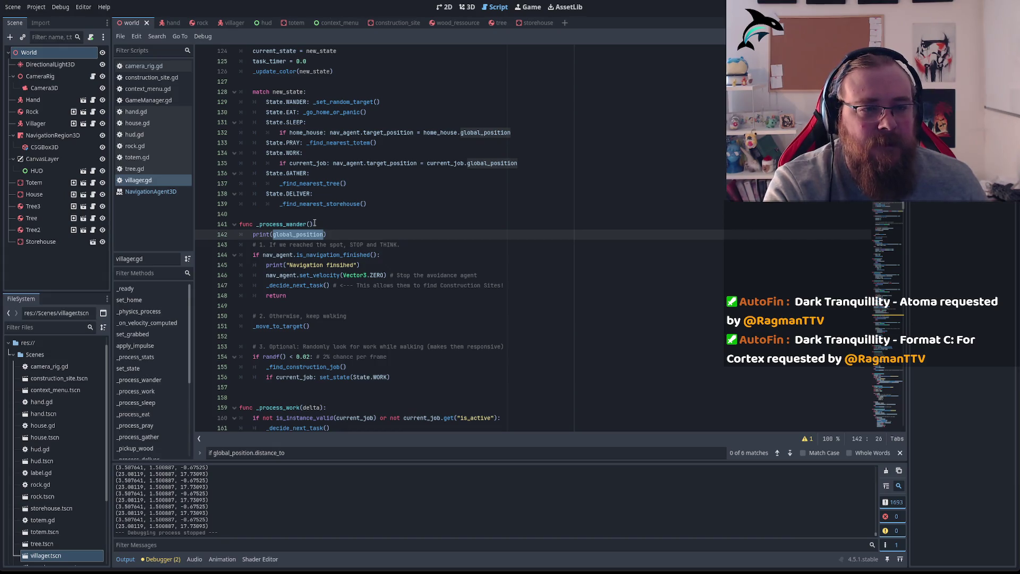
Inspect the is_navigation_finished check on line 144 of the wander code.
{"action": "triple_click", "coordinate": [316, 255]}
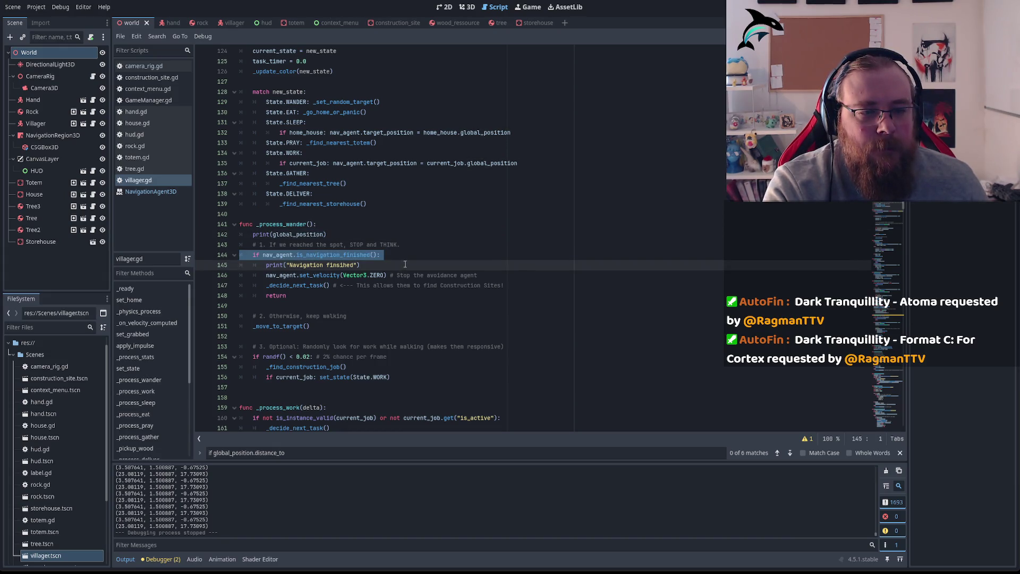
{"action": "double_click", "coordinate": [333, 255]}
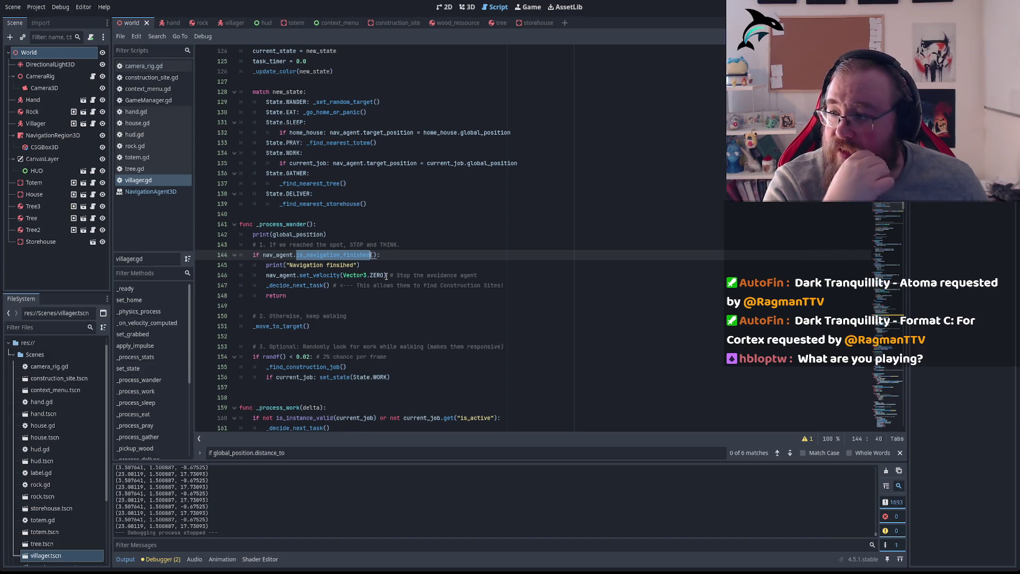
{"action": "left_click", "coordinate": [359, 244]}
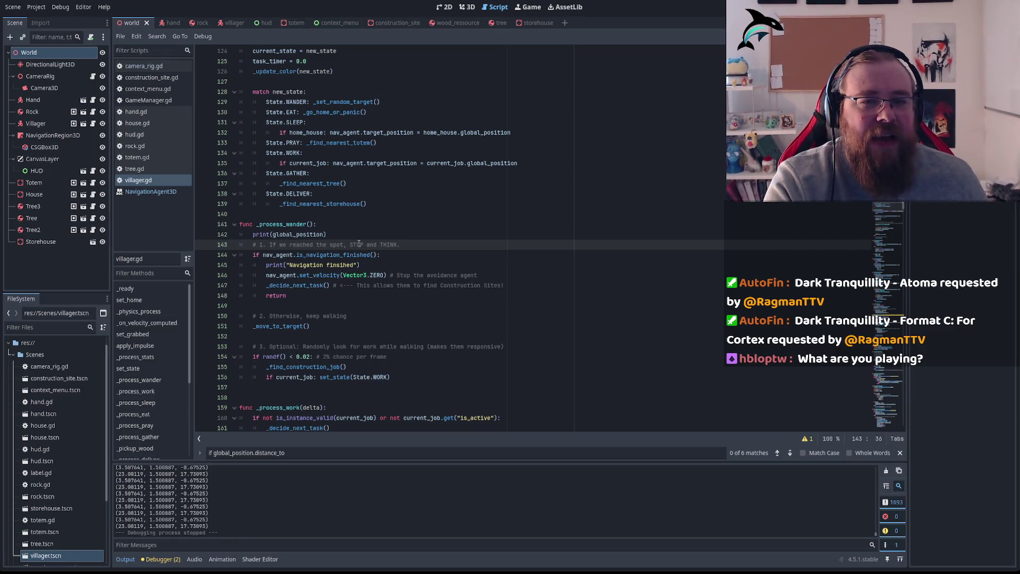
Run the game again and pan the camera with WASD toward the villager.
{"action": "key", "text": "F5"}
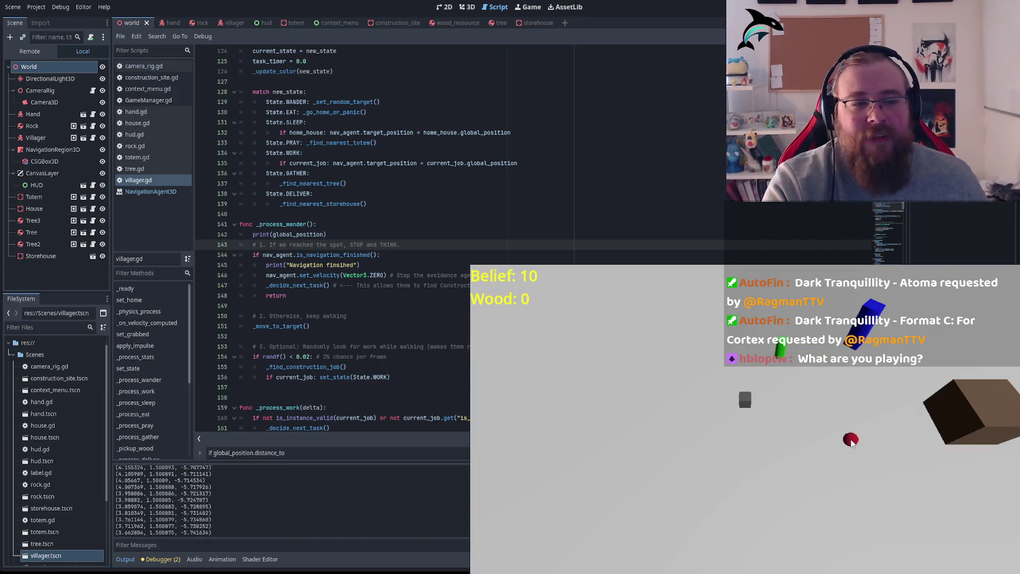
{"action": "key", "text": "w"}
{"action": "key", "text": "s"}
{"action": "key", "text": "a"}
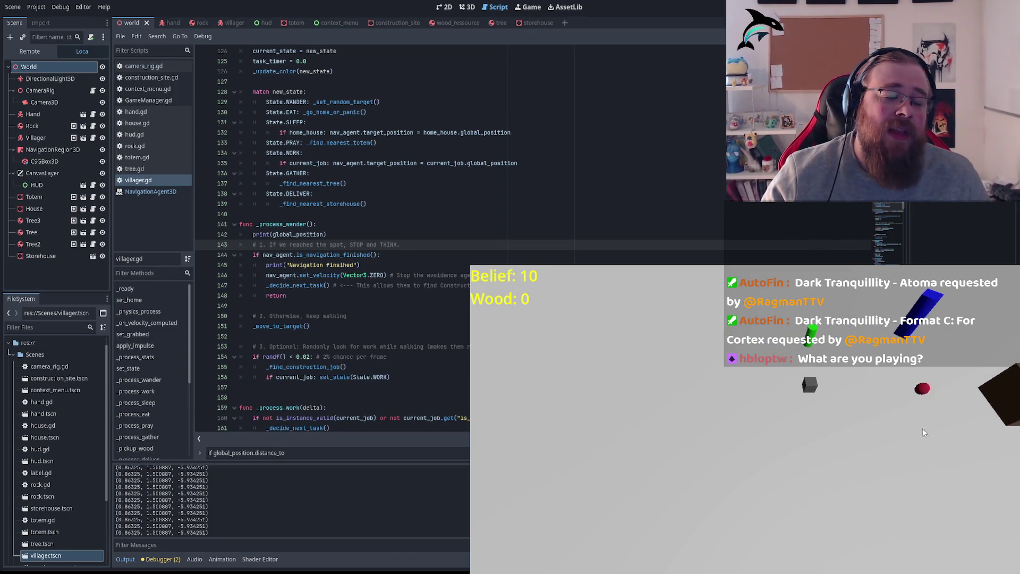
{"action": "key", "text": "d"}
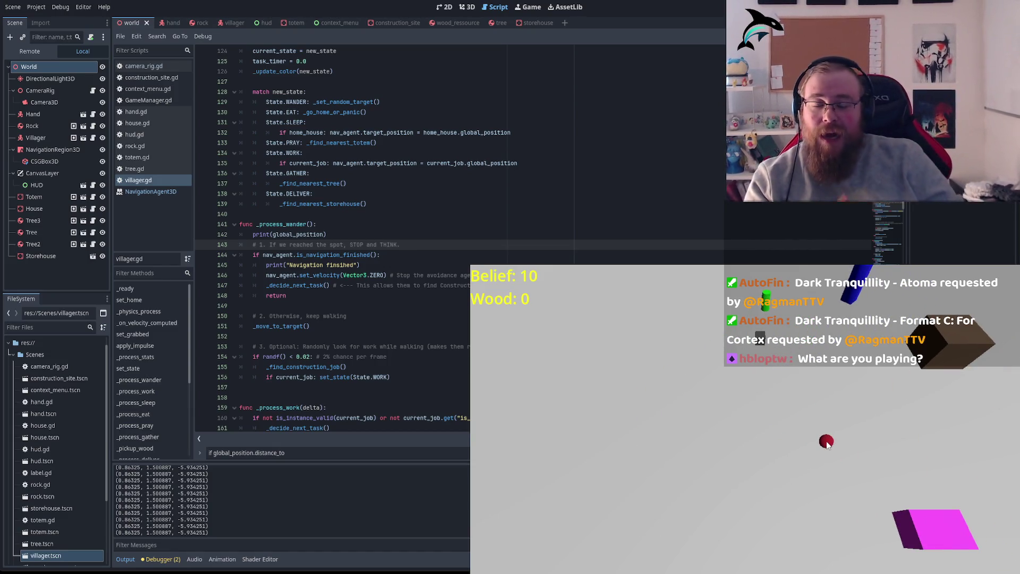